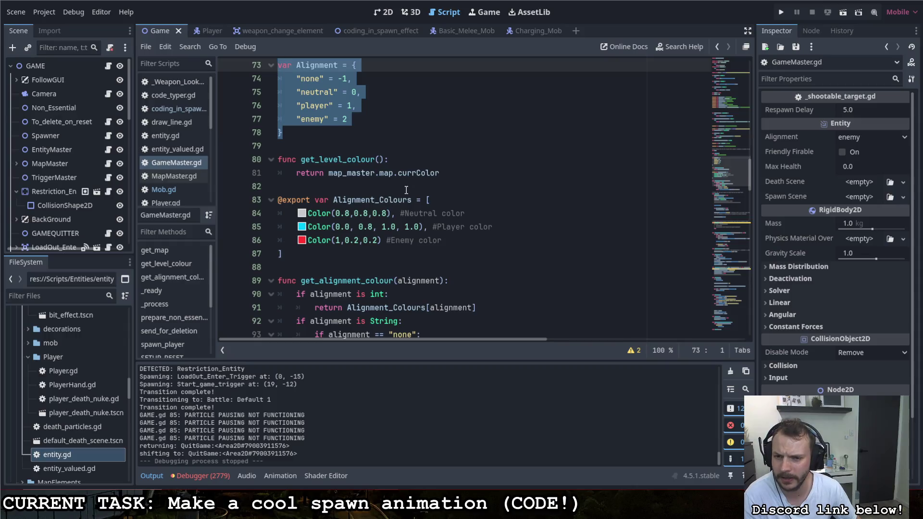
Review the Alignment dictionary in GameMaster.gd, briefly selecting the whole block
scroll(407, 190, up, 1)
scroll(418, 182, down, 2)
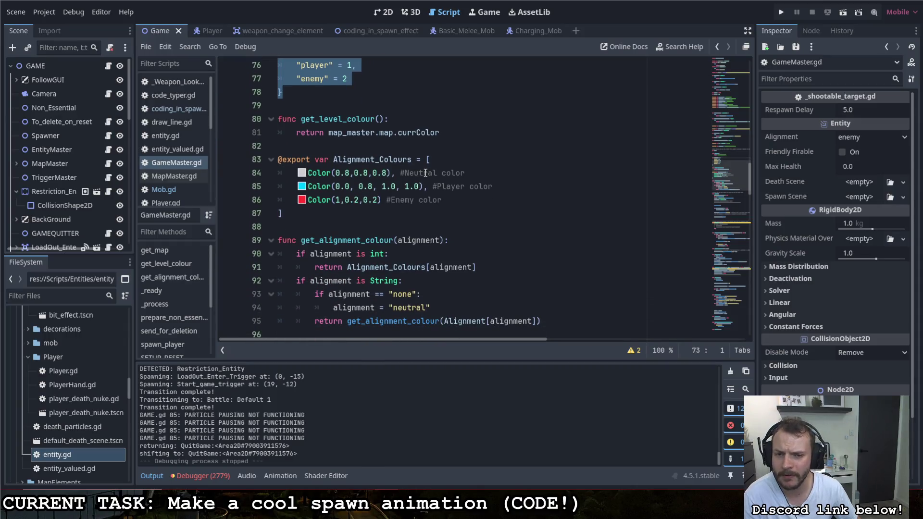
scroll(427, 171, up, 1)
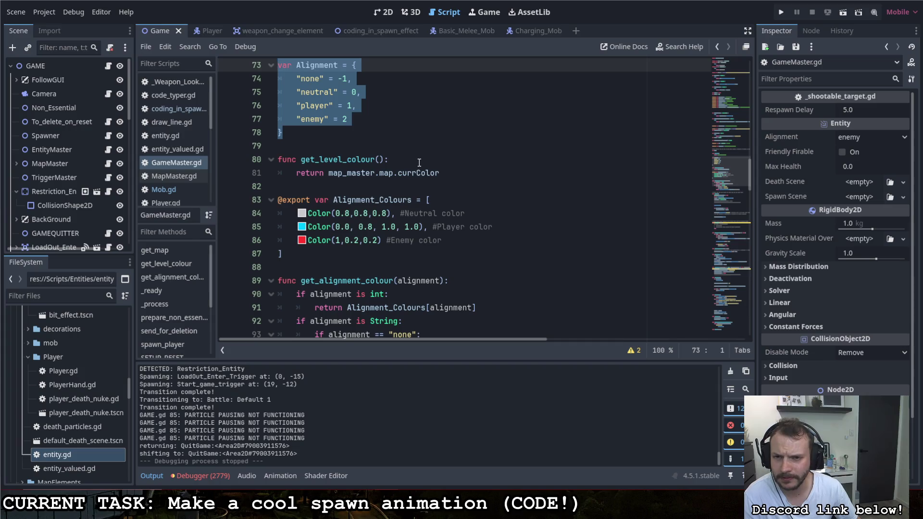
scroll(418, 160, down, 2)
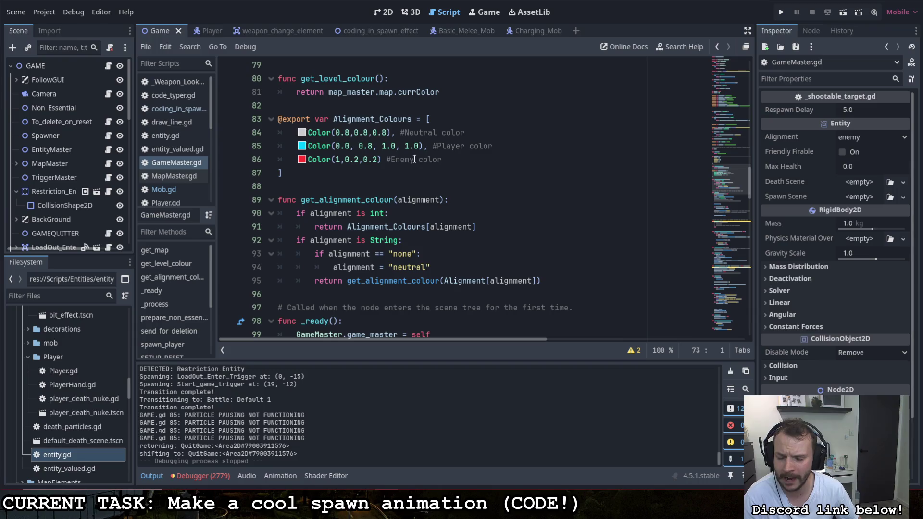
scroll(419, 161, down, 2)
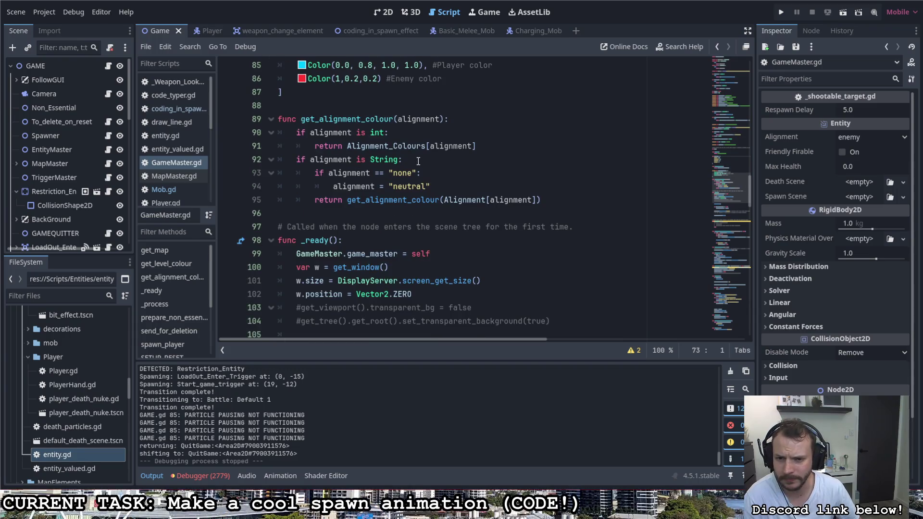
scroll(418, 161, up, 5)
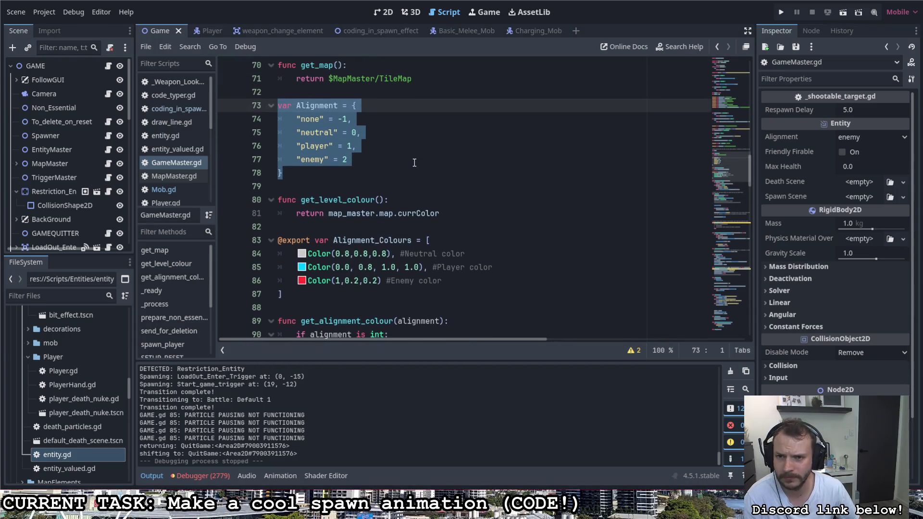
click(405, 156)
drag(328, 176, 283, 107)
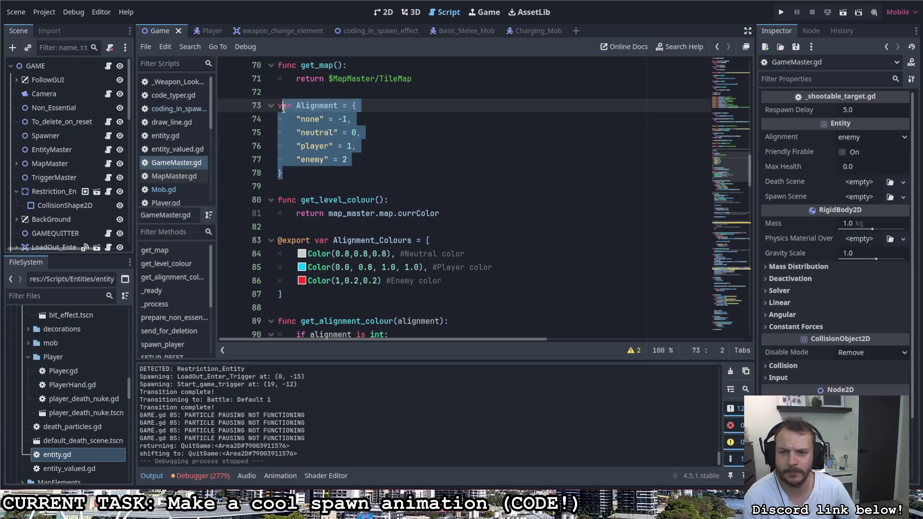
click(398, 133)
Open entity.gd and select the default alignment value on line 14
click(184, 136)
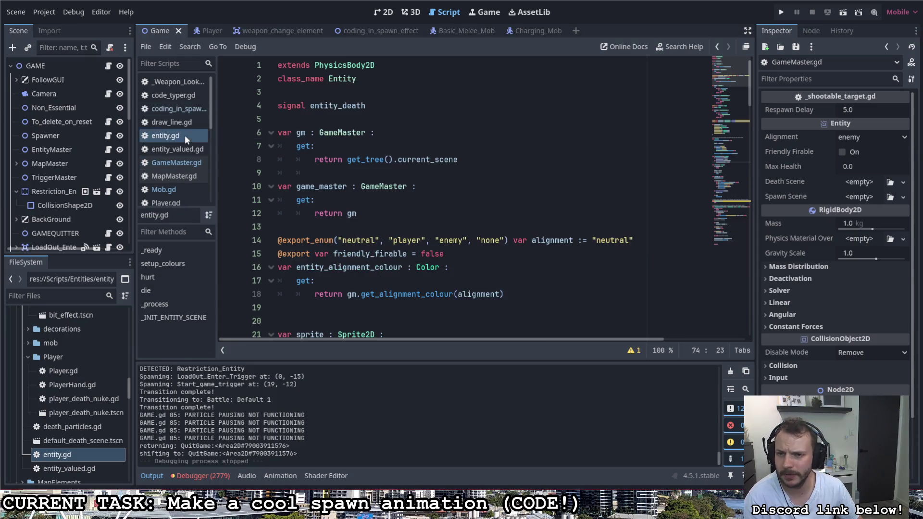
scroll(363, 160, down, 1)
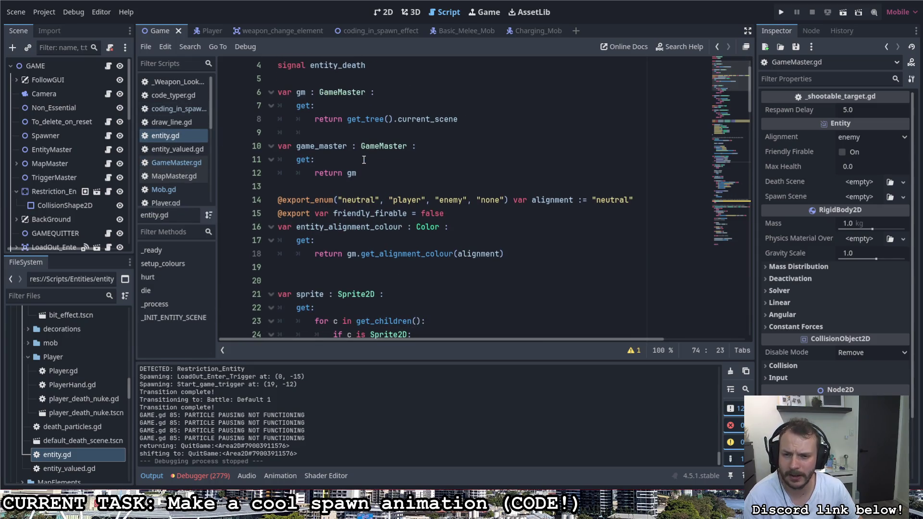
scroll(364, 160, down, 2)
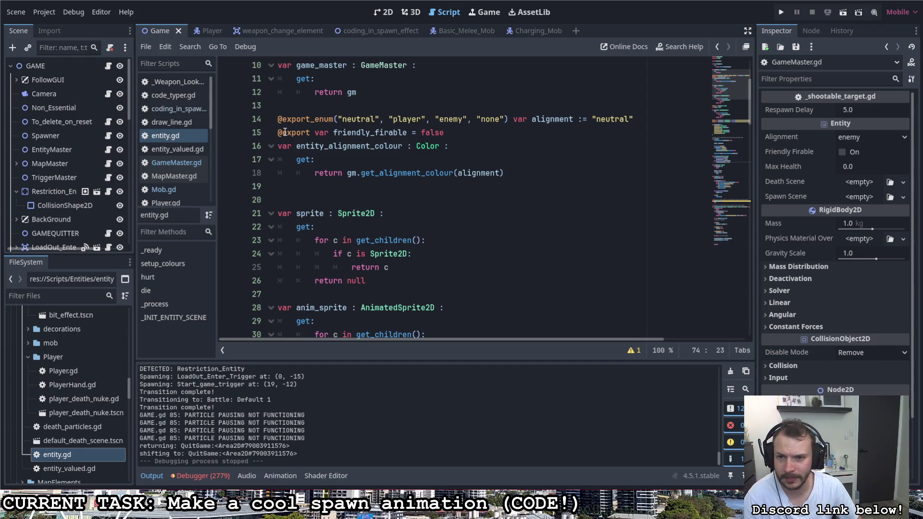
mouse_move(278, 119)
mouse_down()
mouse_move(643, 121)
mouse_move(591, 120)
mouse_up()
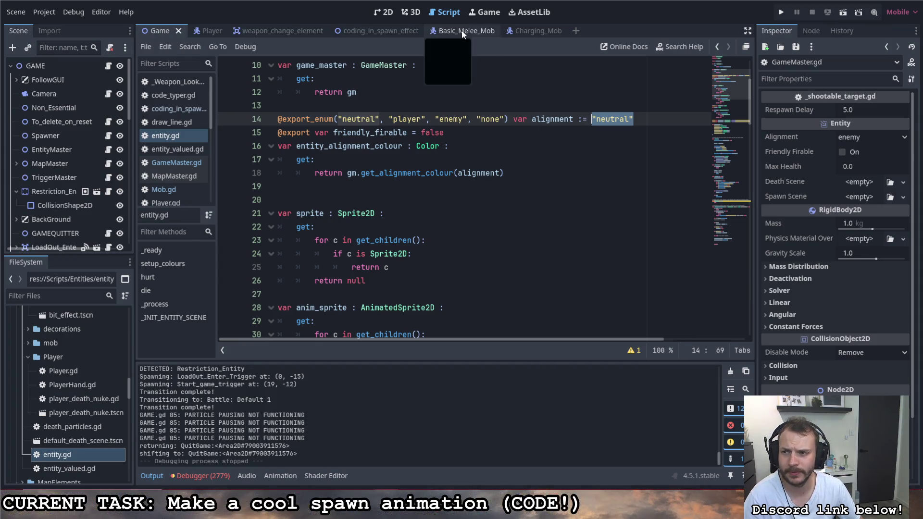
In Spawner.gd, move the en.setup call and its comment above add_child
click(108, 136)
scroll(358, 227, down, 5)
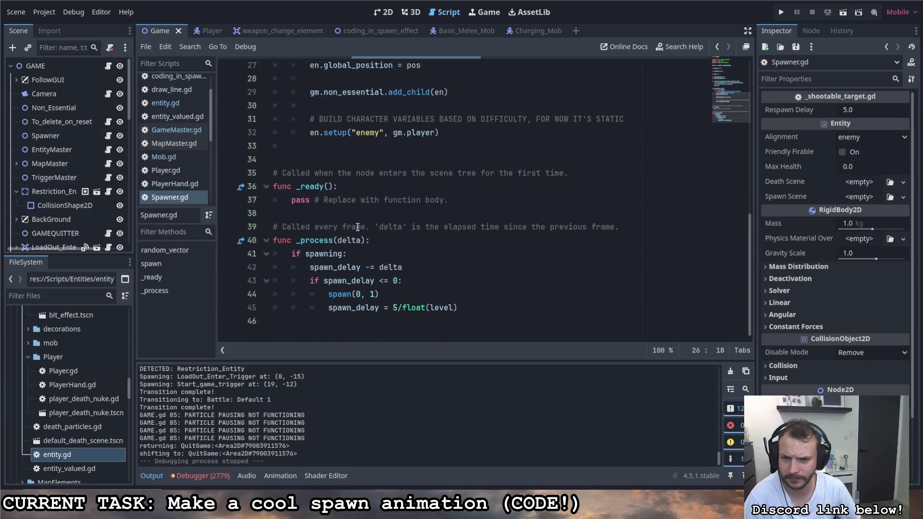
scroll(358, 223, up, 2)
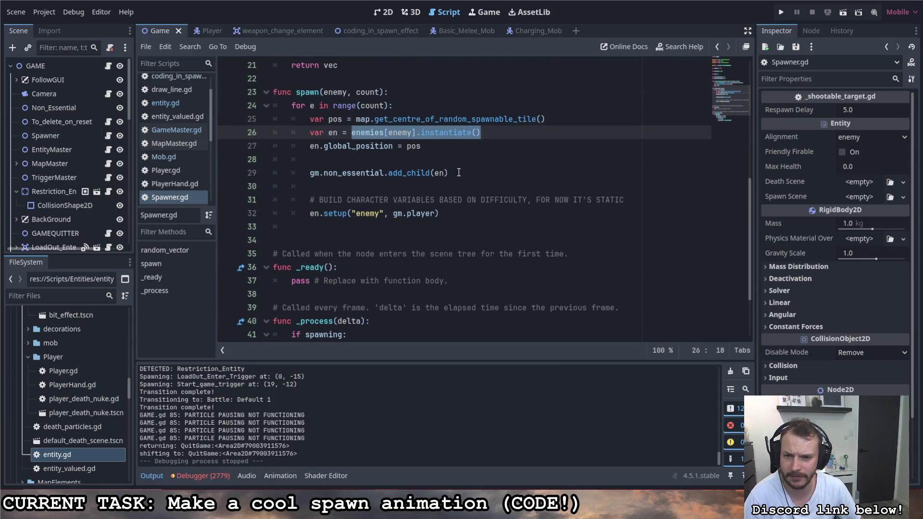
mouse_move(448, 217)
mouse_down()
mouse_move(310, 199)
mouse_move(316, 161)
mouse_up()
click(449, 186)
click(442, 173)
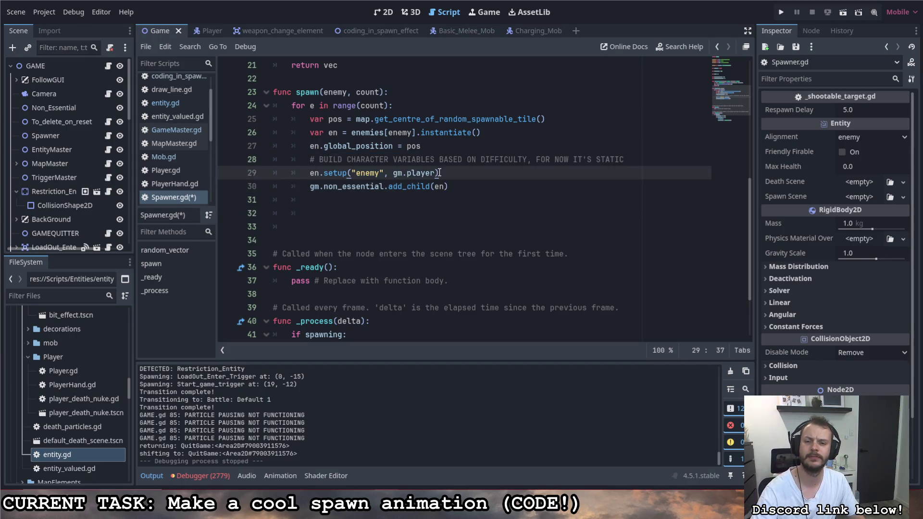
Tidy the blank lines in spawn, adding one above the difficulty comment
key(Return)
key(Down)
key(Down)
key(BackSpace)
key(BackSpace)
key(Delete)
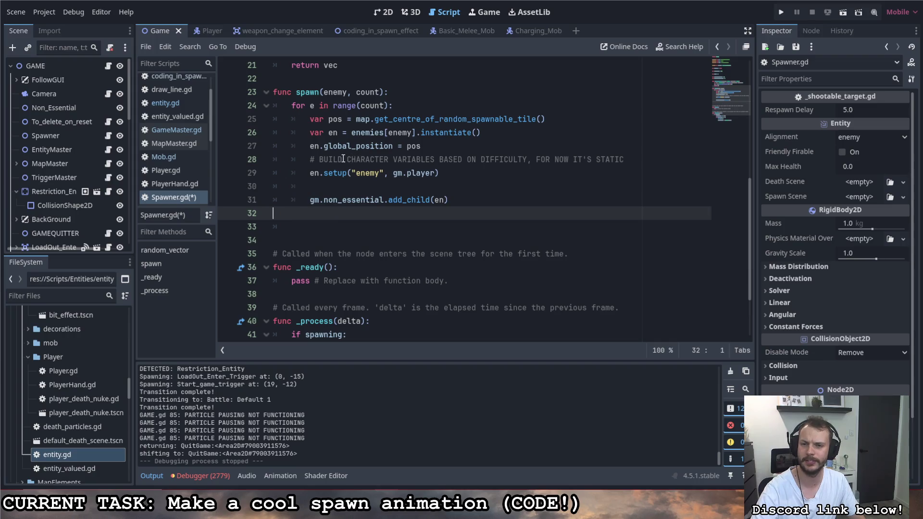
click(310, 159)
key(Return)
Save Spawner.gd and run the project
key(Up)
key(ctrl+s)
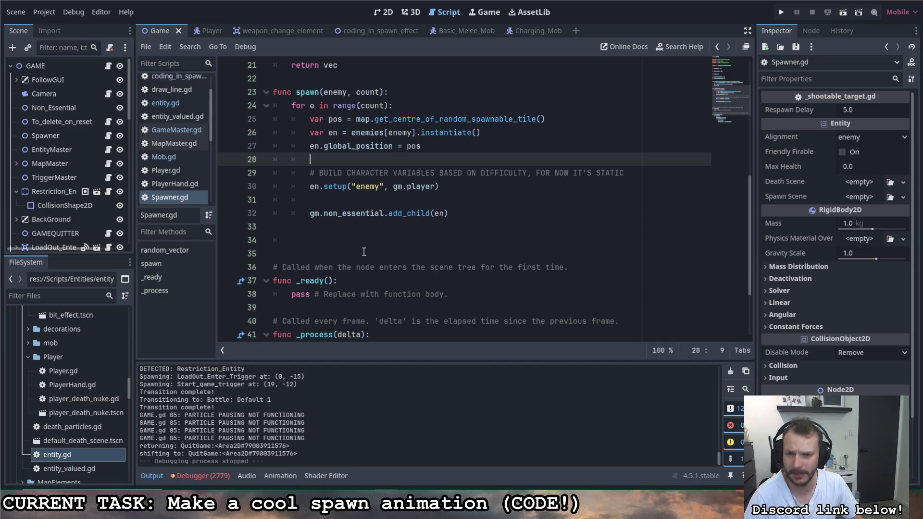
click(780, 15)
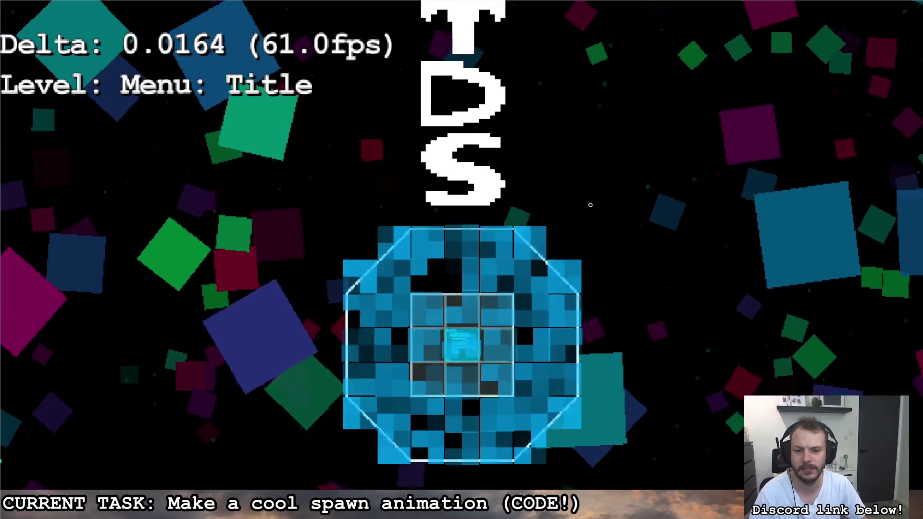
Walk through the Loadout room, grab a weapon, and head through the octagonal room toward the arena
key(w)
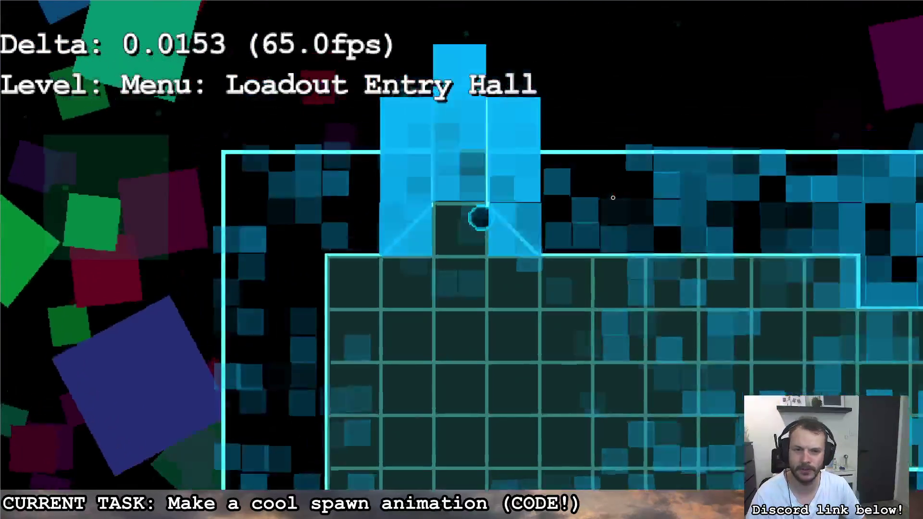
key(w)
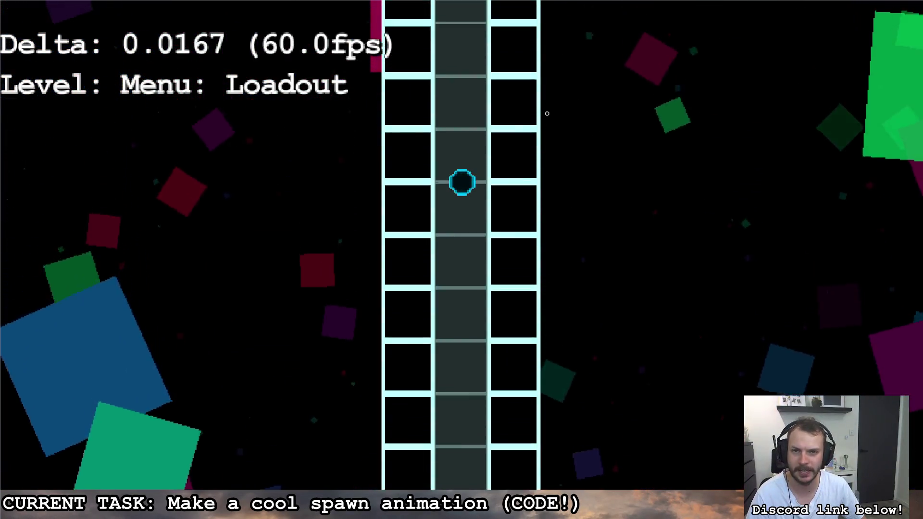
key(w)
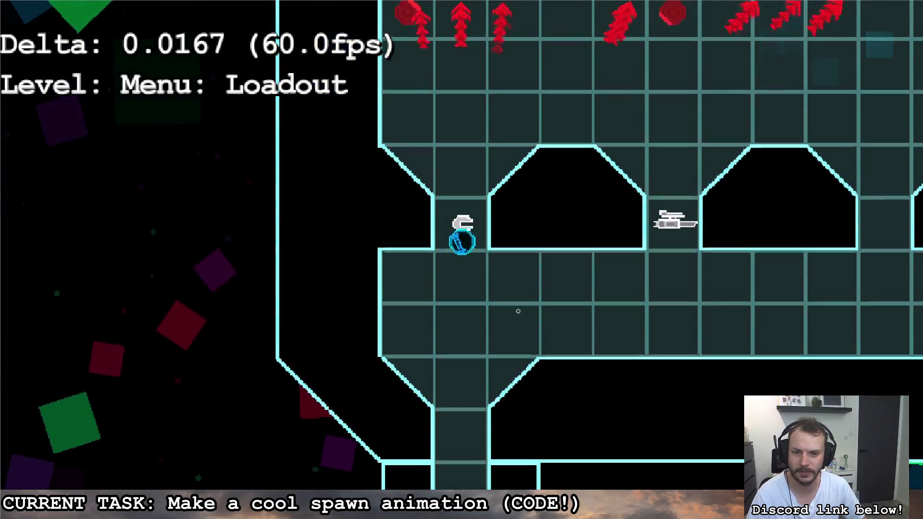
key(s)
key(s)
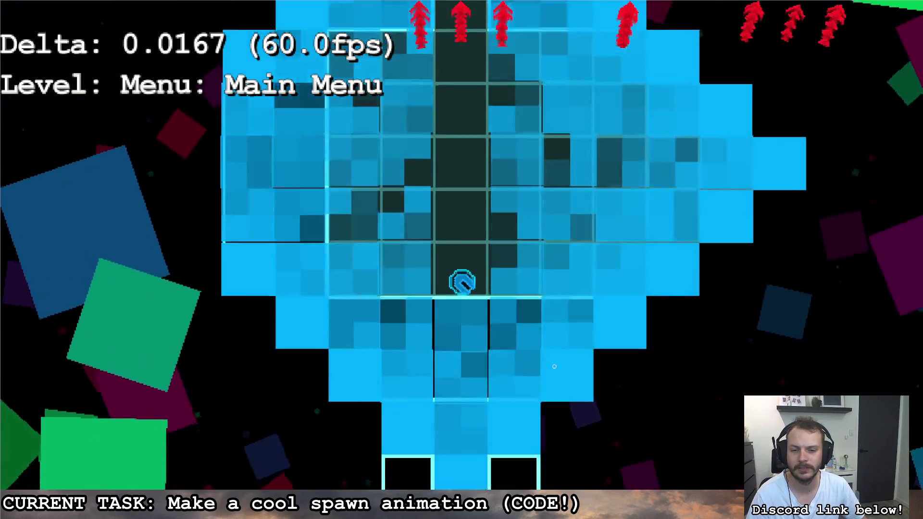
key(d)
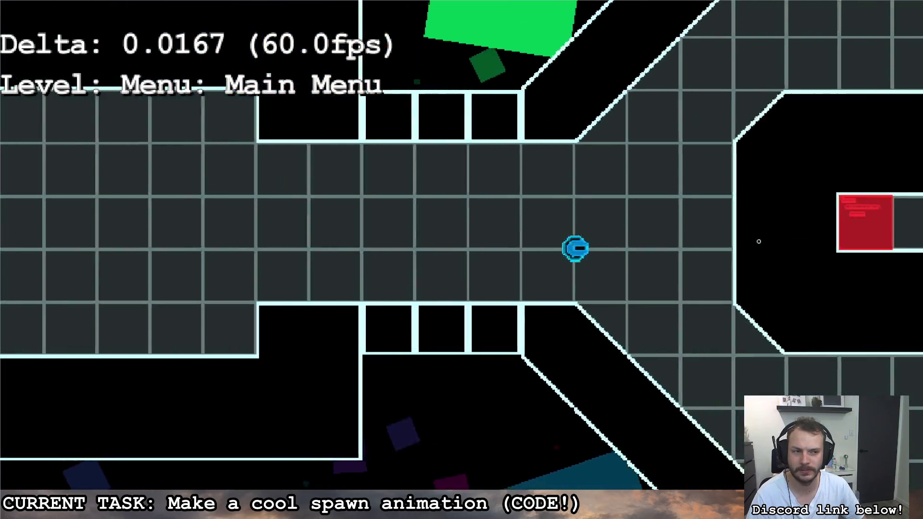
key(d)
key(w)
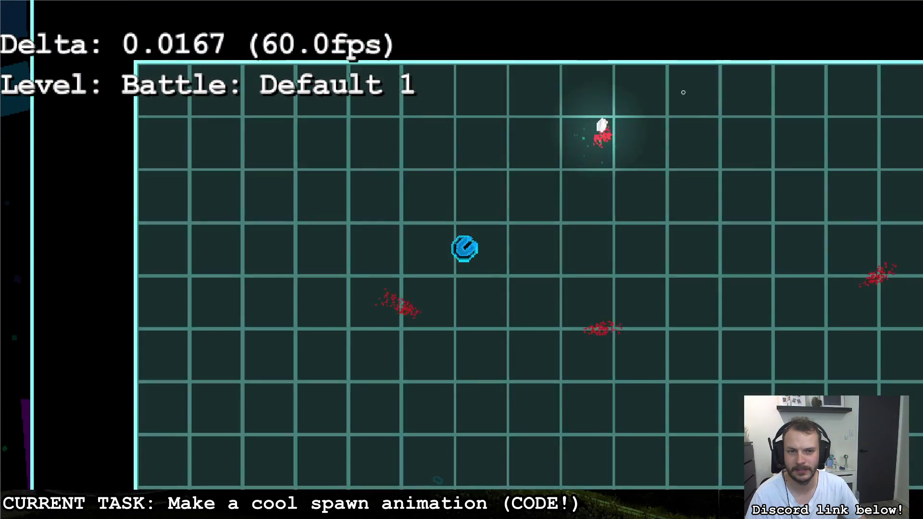
Move around the Battle: Default 1 arena watching enemies spawn, then open the pause menu
key(w+d)
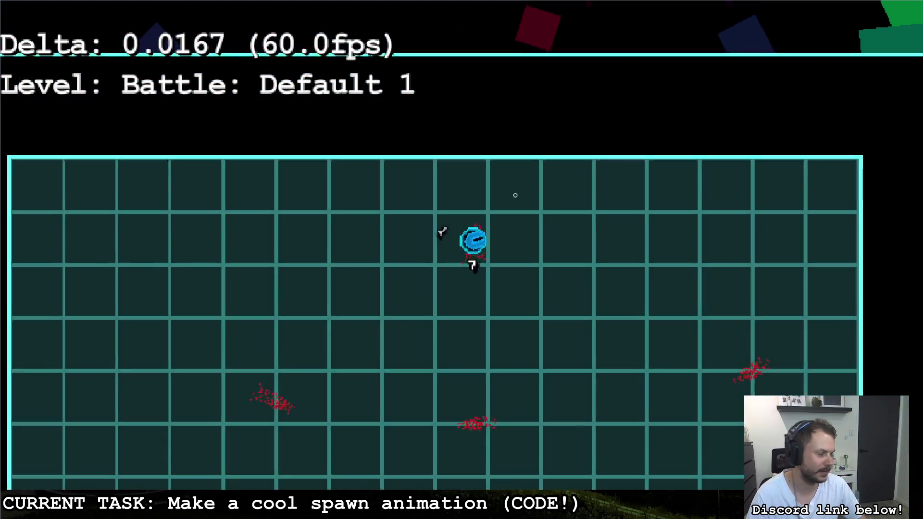
key(s+a)
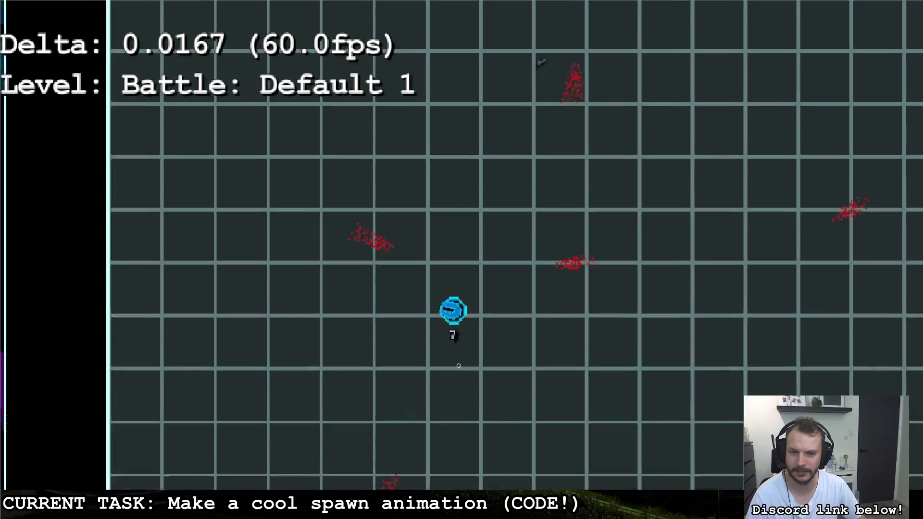
key(d)
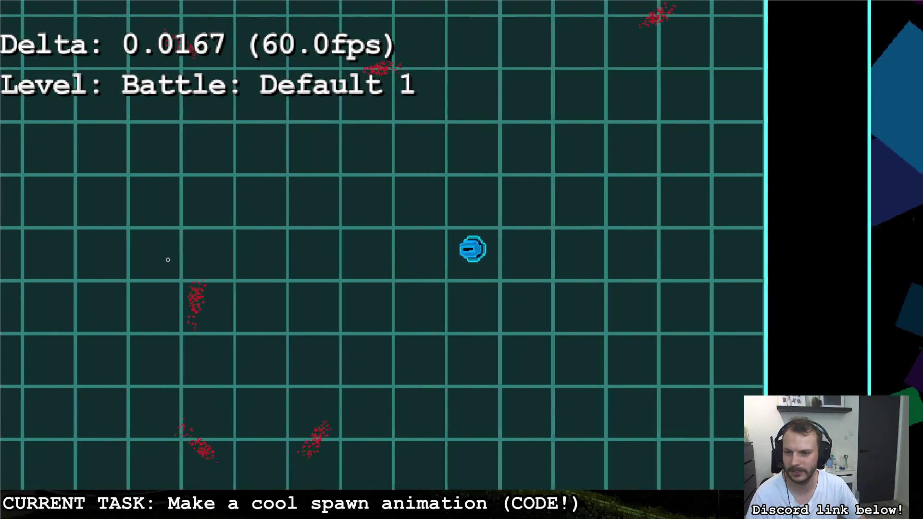
key(w+a)
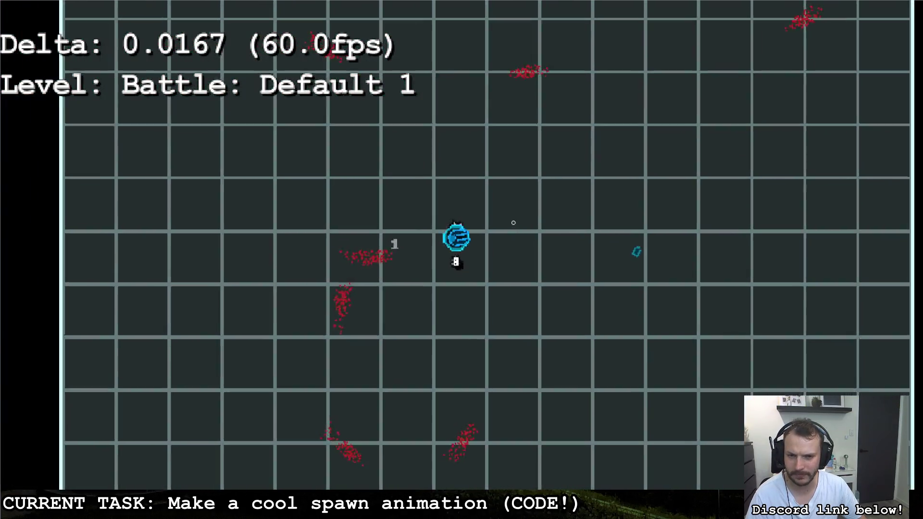
key(s)
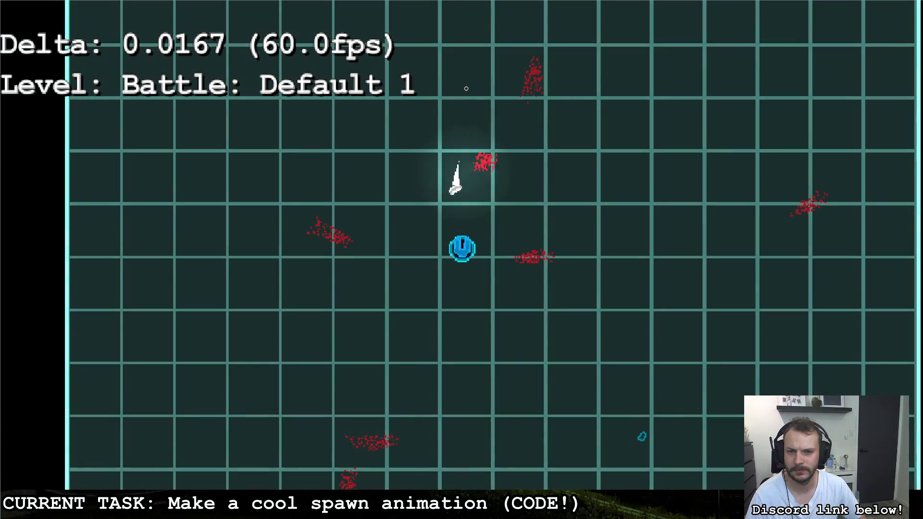
key(a)
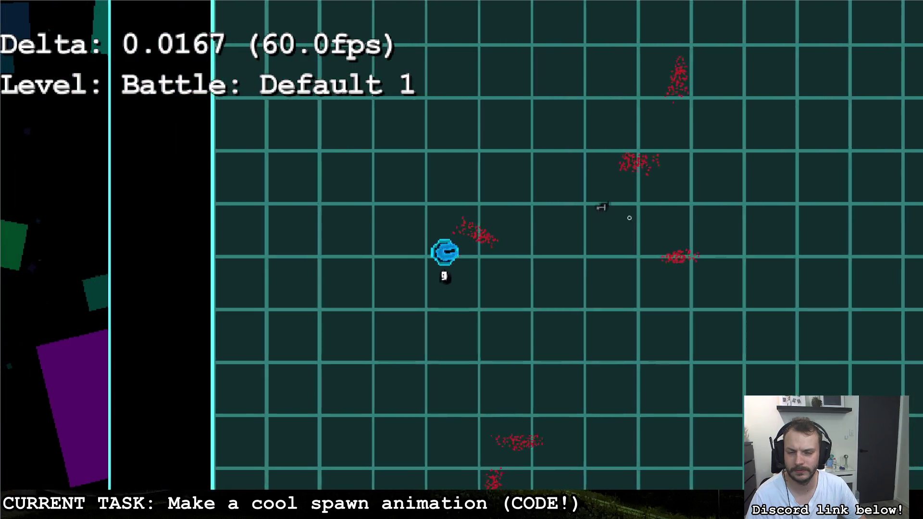
key(w)
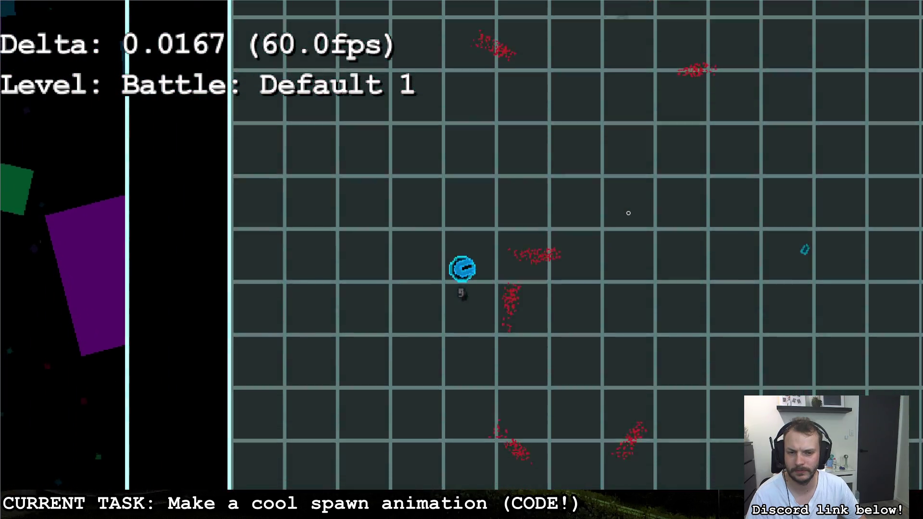
key(w)
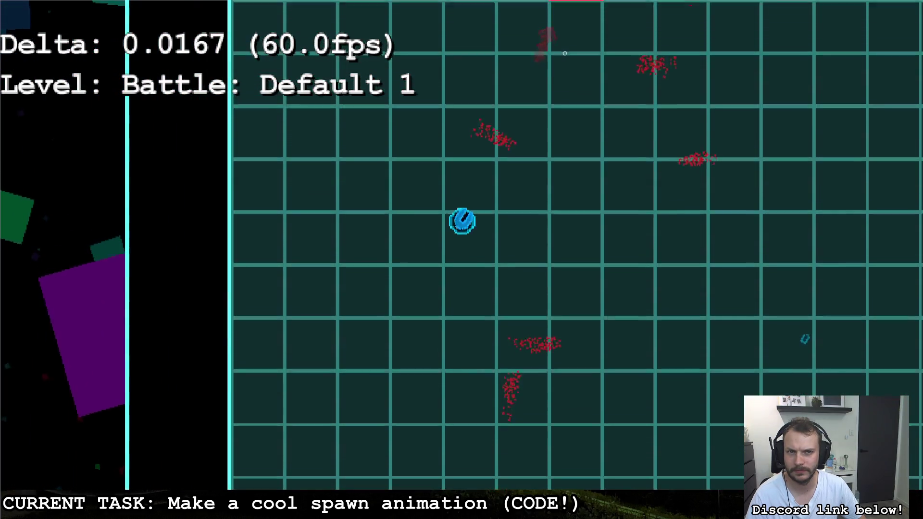
key(Escape)
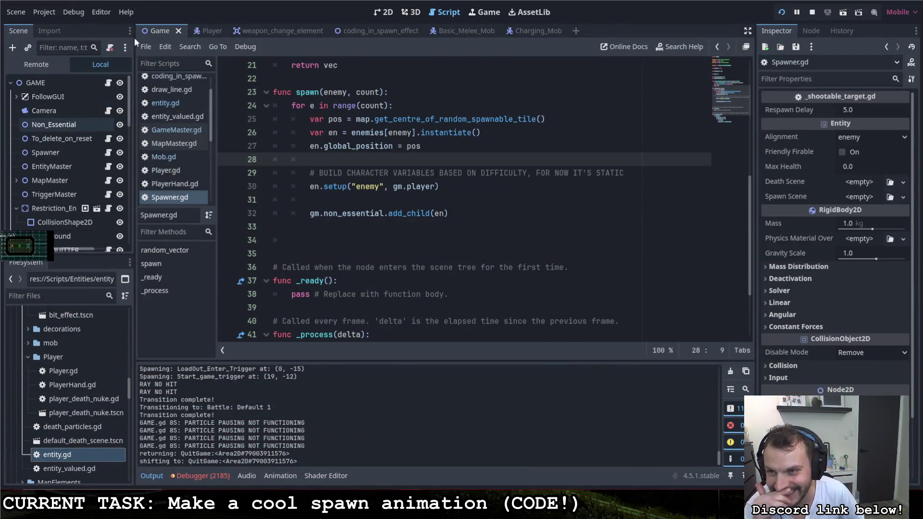
In the Coding_In_Spawn_Effect scene, set CompleteParticle's particle colour from red to white
click(359, 30)
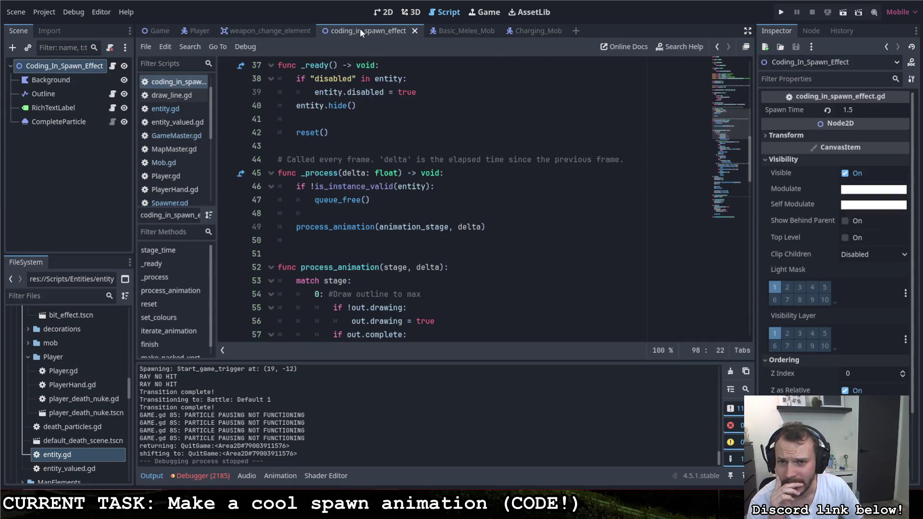
click(64, 122)
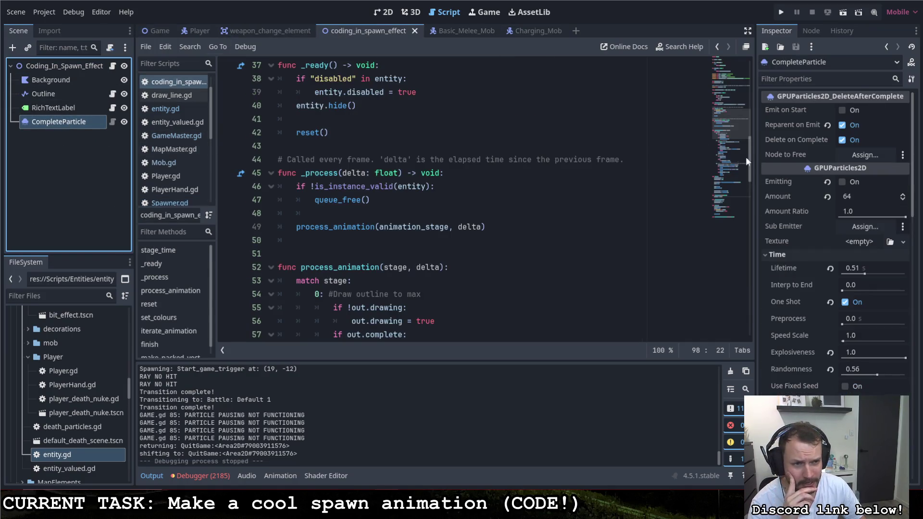
scroll(806, 203, down, 10)
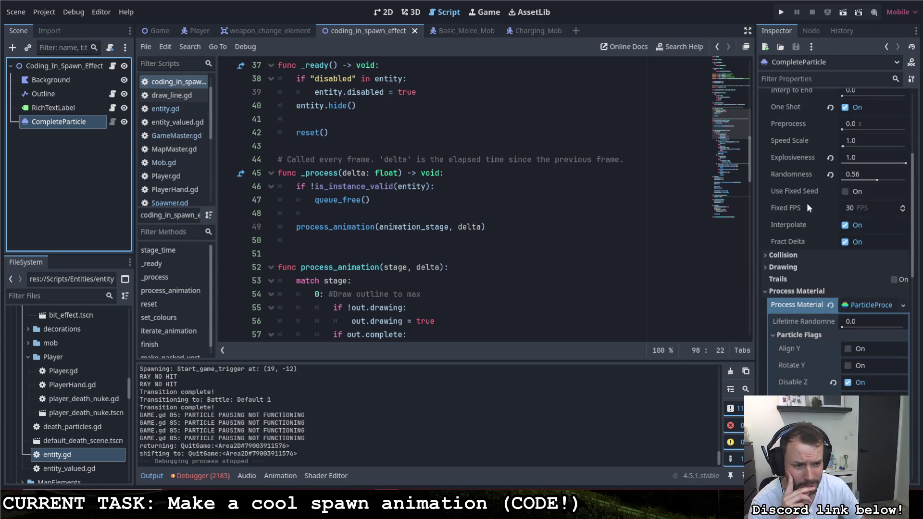
scroll(805, 205, down, 5)
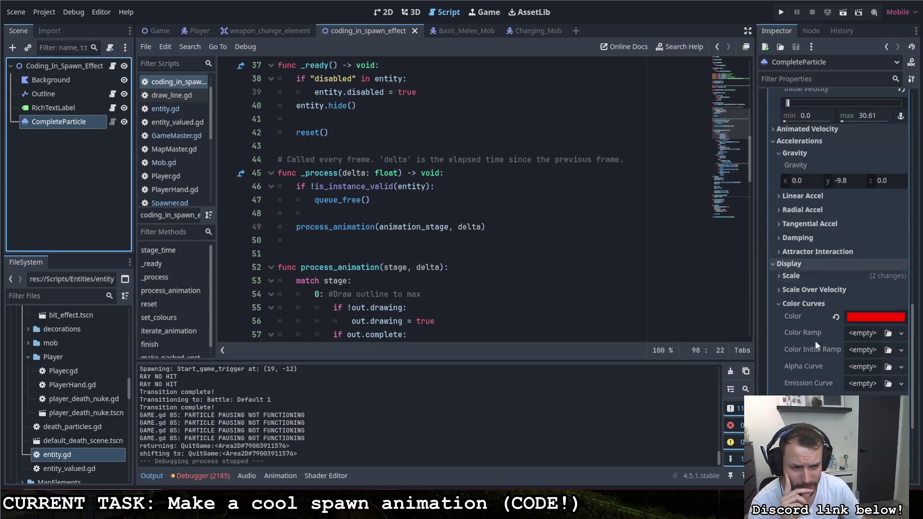
click(875, 319)
drag(909, 89, 909, 20)
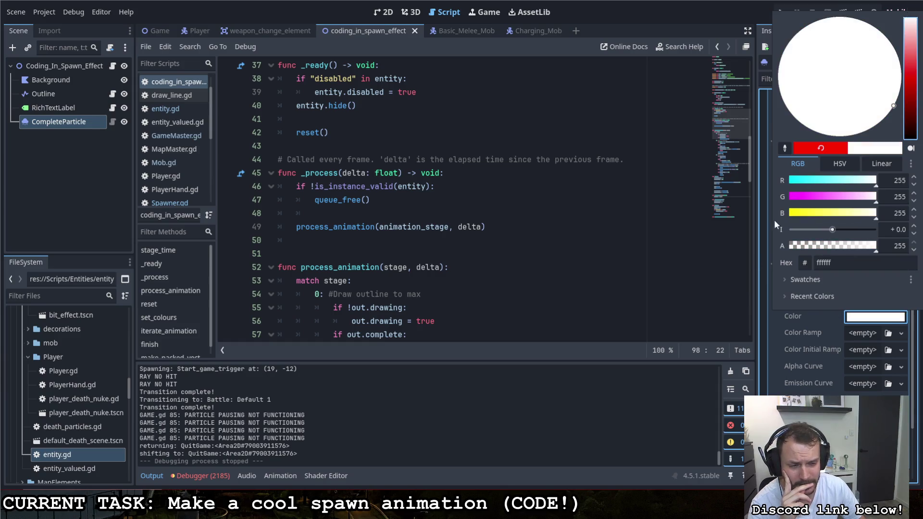
click(773, 220)
Browse coding_in_spawn_effect.gd and add a new line after set_colours
scroll(802, 298, up, 5)
scroll(802, 313, up, 10)
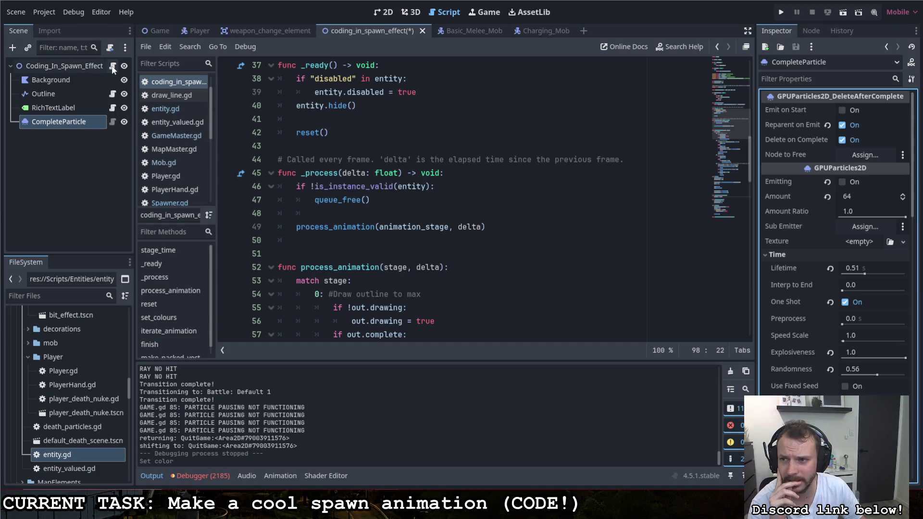
scroll(369, 239, down, 2)
scroll(369, 239, down, 16)
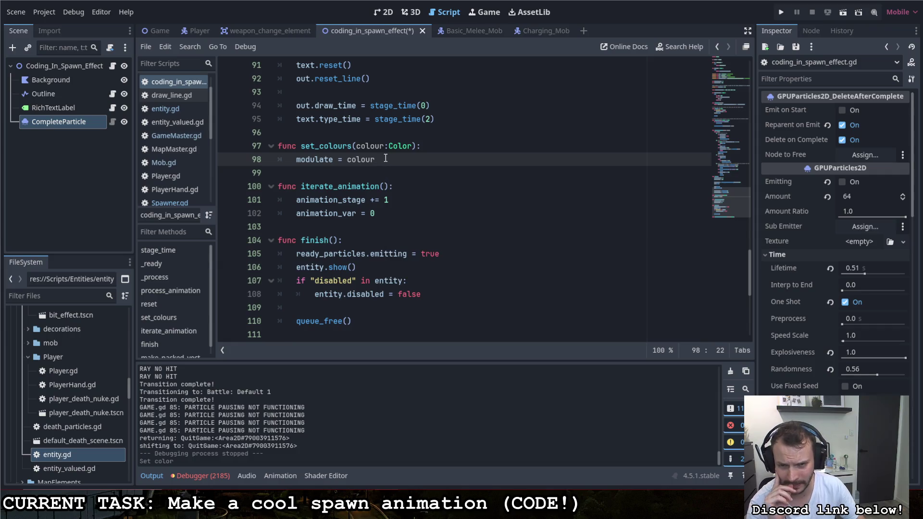
key(Down)
scroll(392, 149, up, 11)
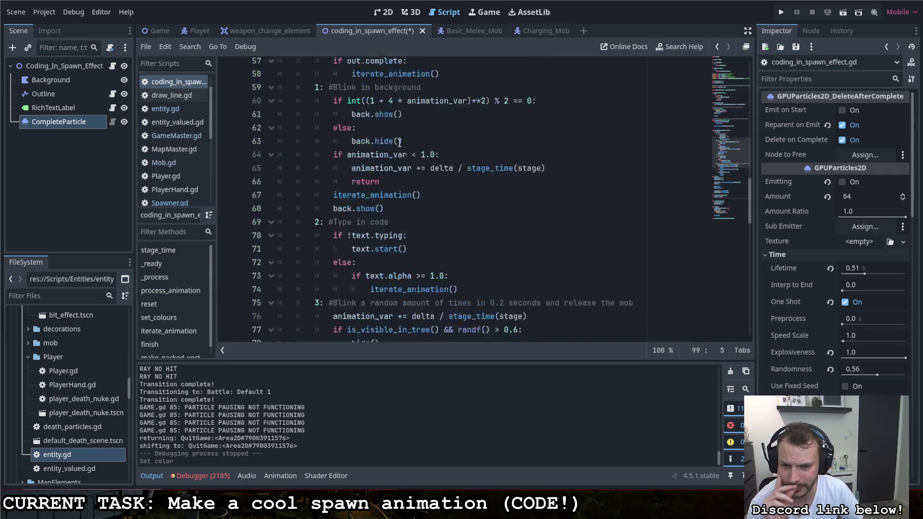
scroll(399, 142, down, 4)
scroll(409, 178, up, 14)
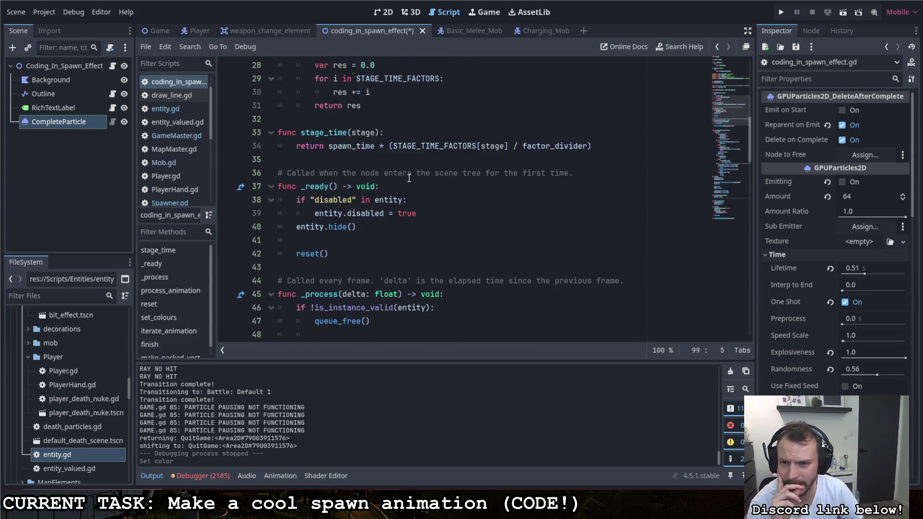
scroll(409, 178, up, 7)
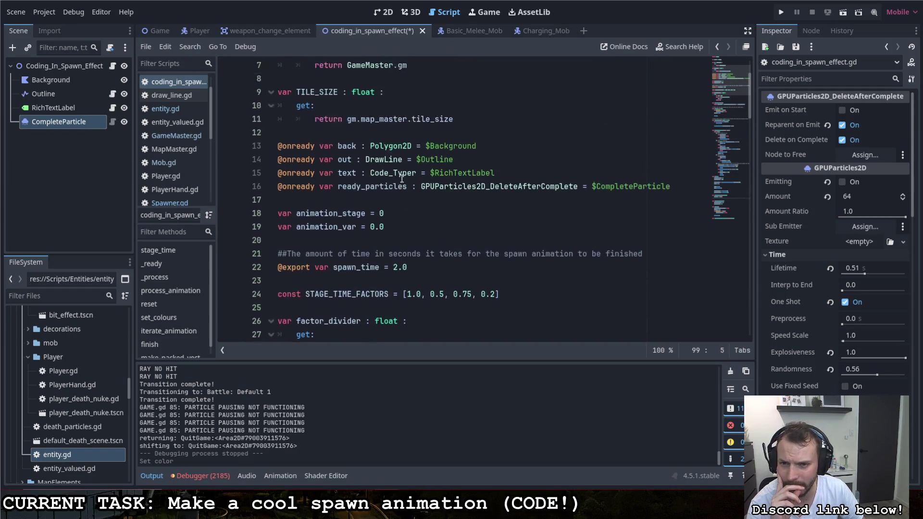
scroll(401, 177, up, 1)
scroll(401, 172, down, 20)
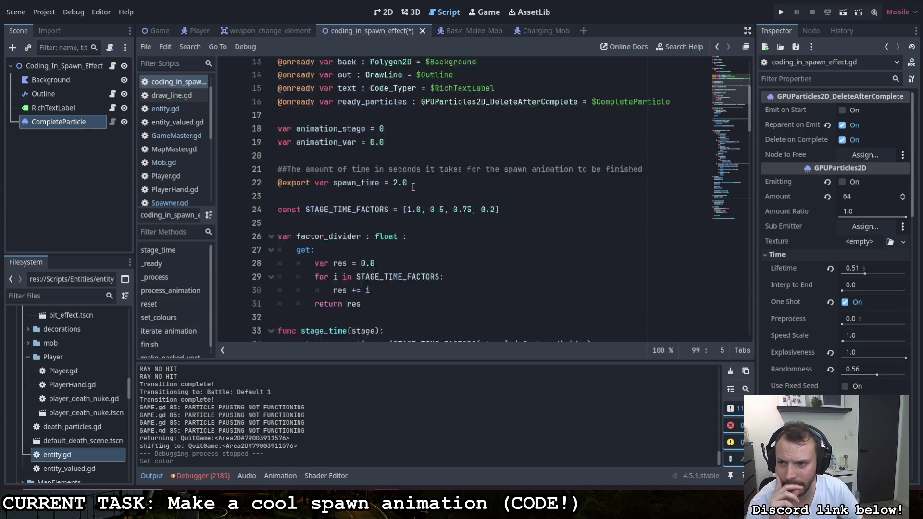
scroll(427, 113, up, 5)
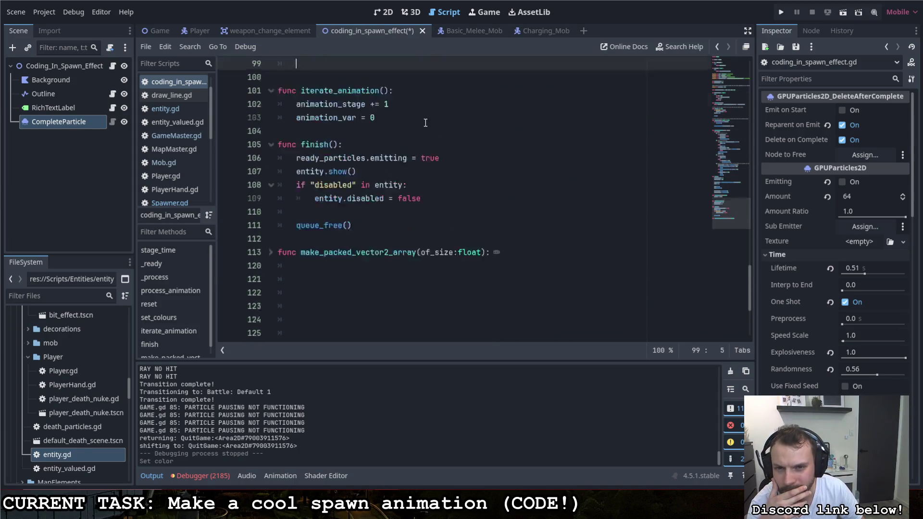
Add 'ready_particles.modulate = colour' on line 99 via autocomplete, save, and run the game
scroll(424, 135, up, 1)
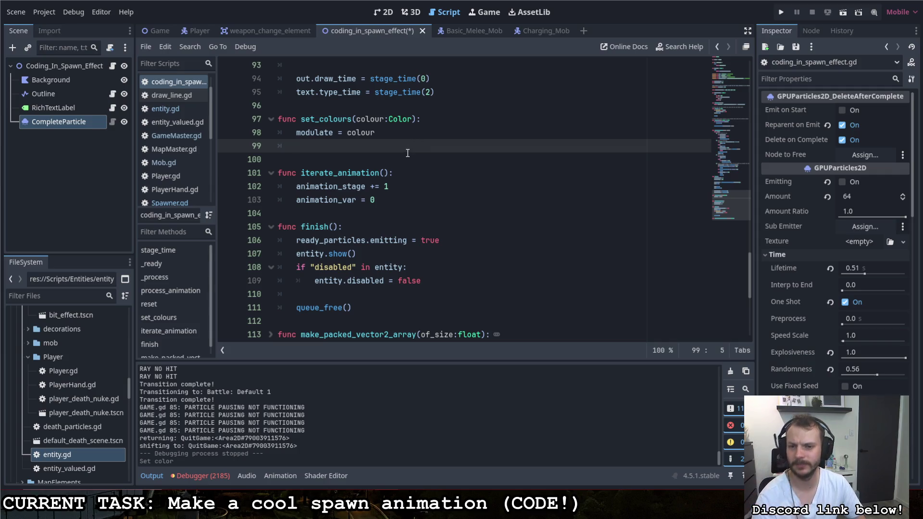
text(ready_particles.)
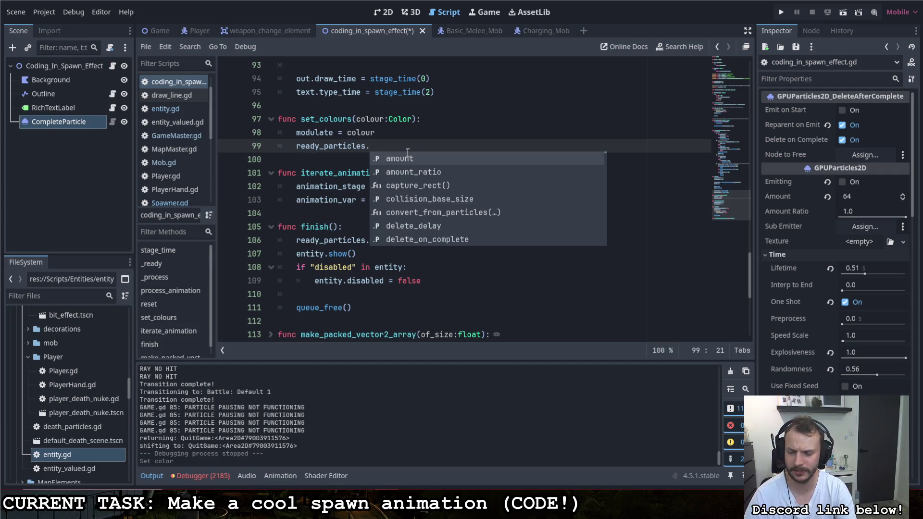
text(mod)
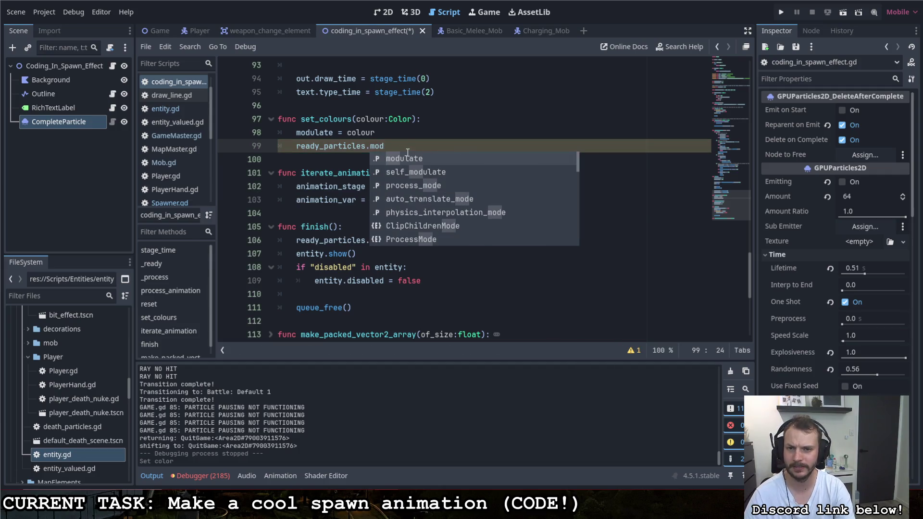
key(Return)
text(col)
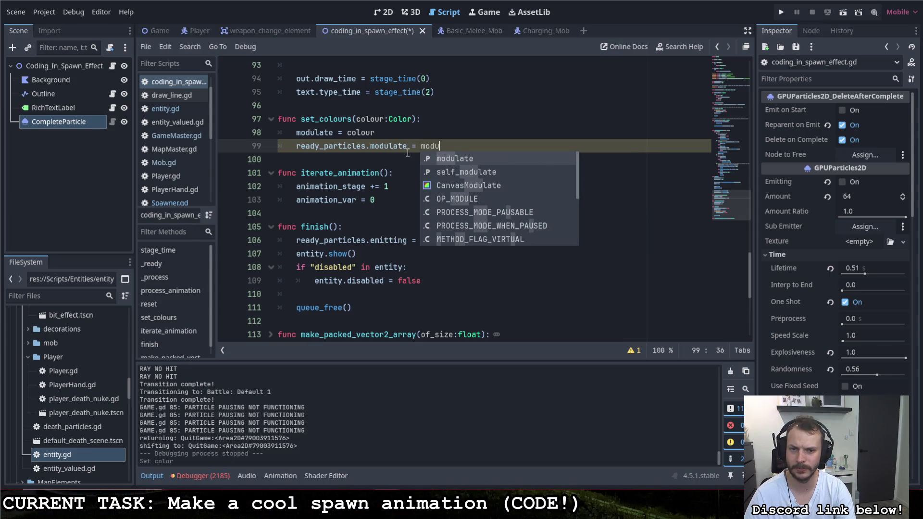
text(our)
key(ctrl+s)
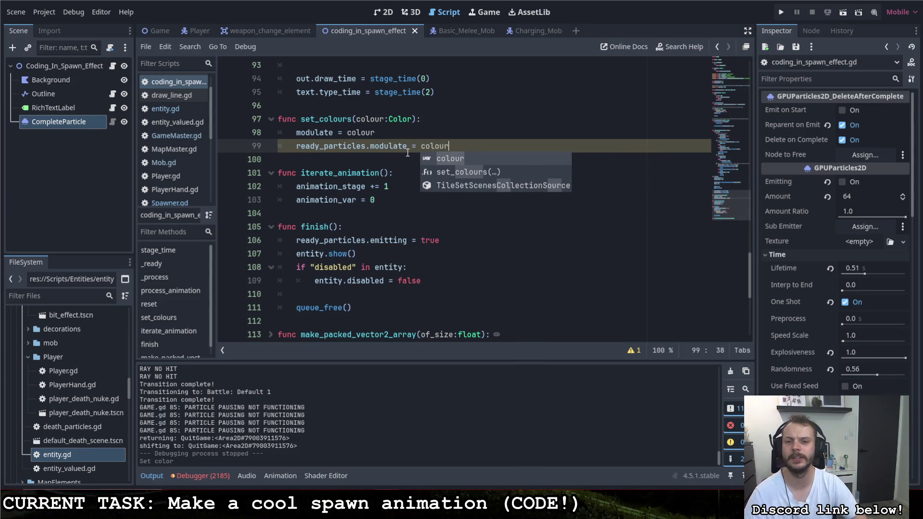
click(407, 106)
click(781, 13)
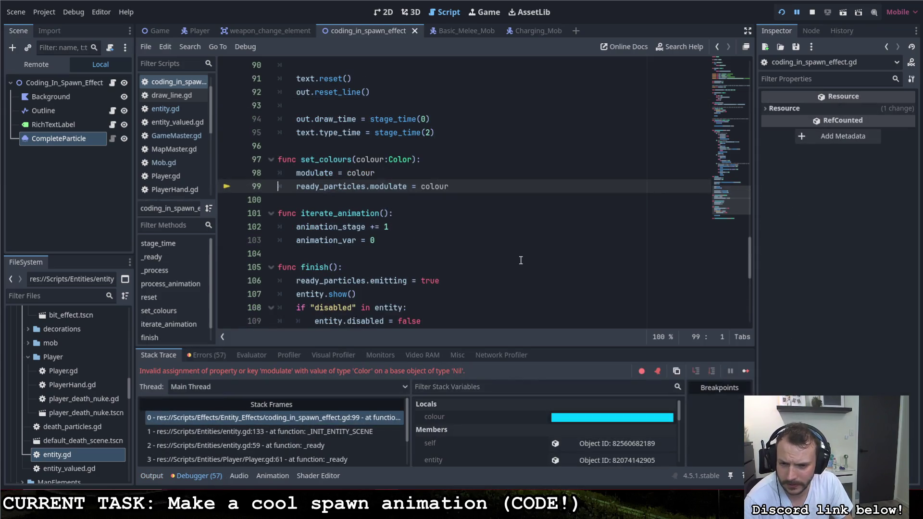
Check the running CompleteParticle's Visibility Modulate setting, then select ready_particles on line 106
scroll(520, 257, down, 1)
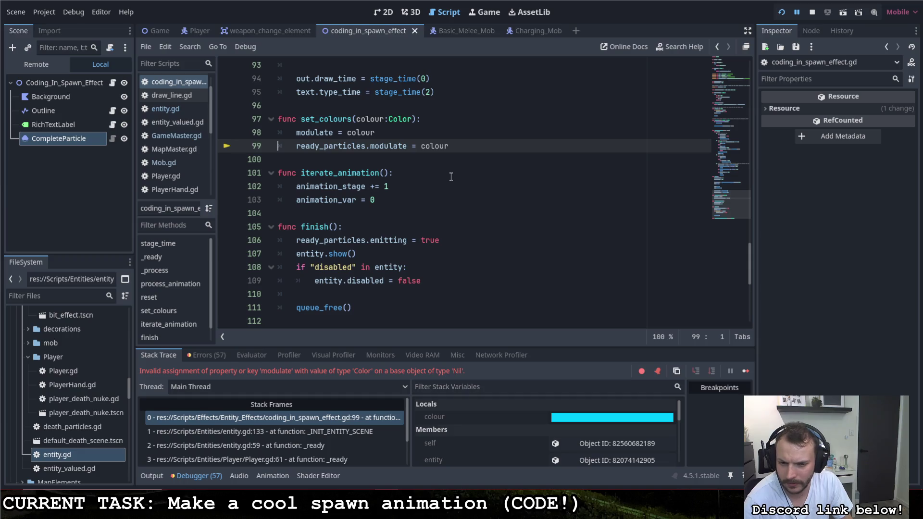
click(64, 139)
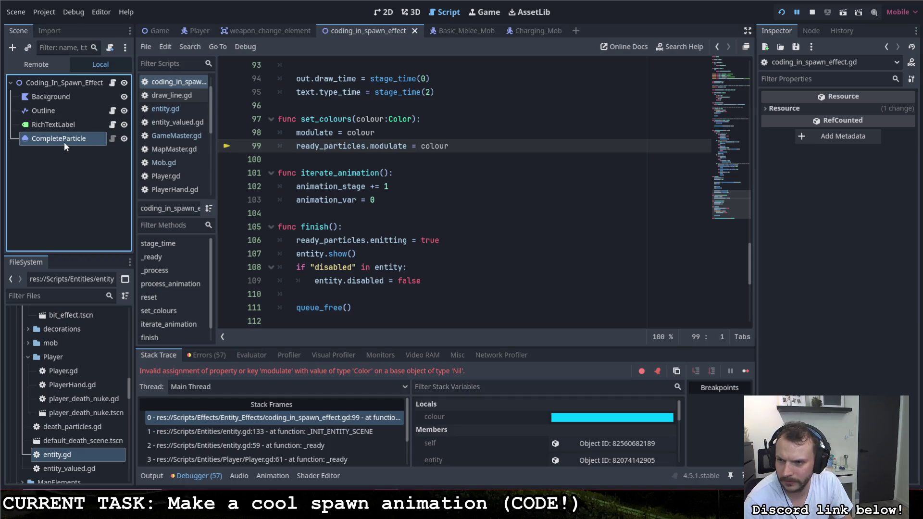
scroll(809, 203, down, 5)
scroll(809, 203, down, 10)
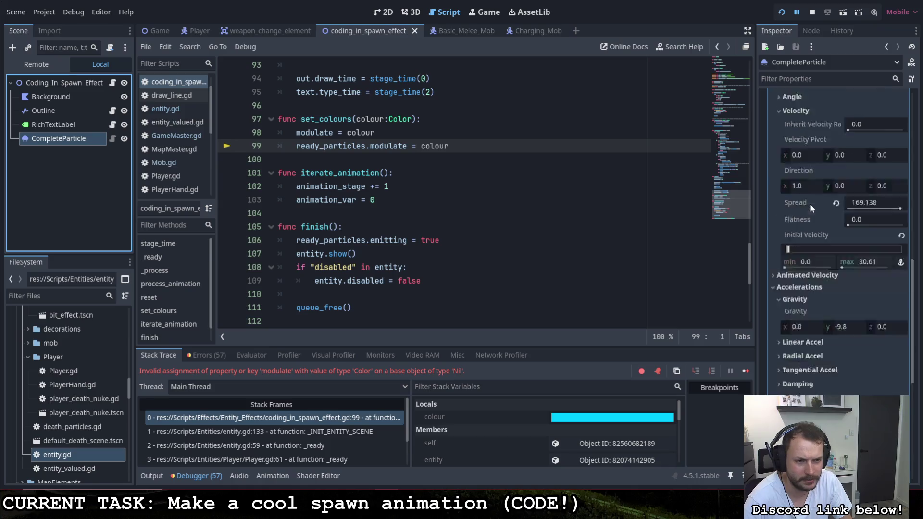
click(775, 347)
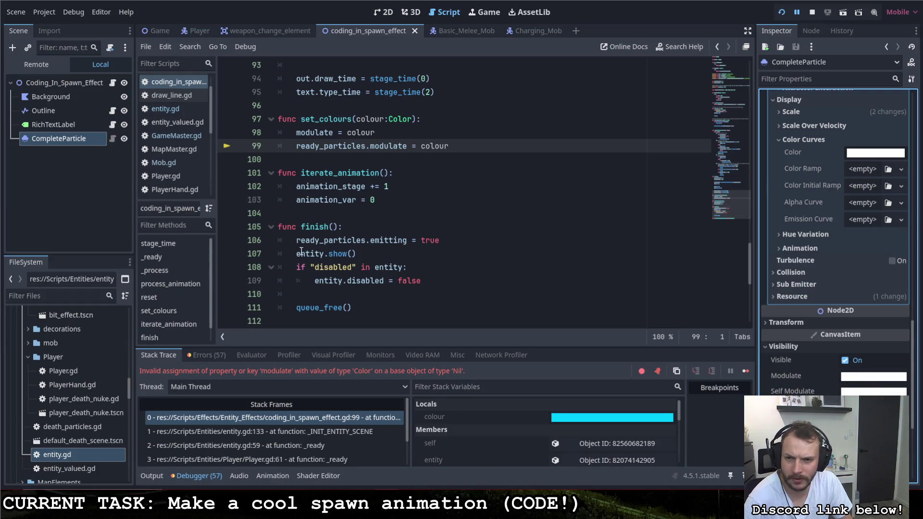
mouse_move(298, 241)
mouse_down()
mouse_move(366, 240)
mouse_move(331, 159)
mouse_move(298, 149)
mouse_up()
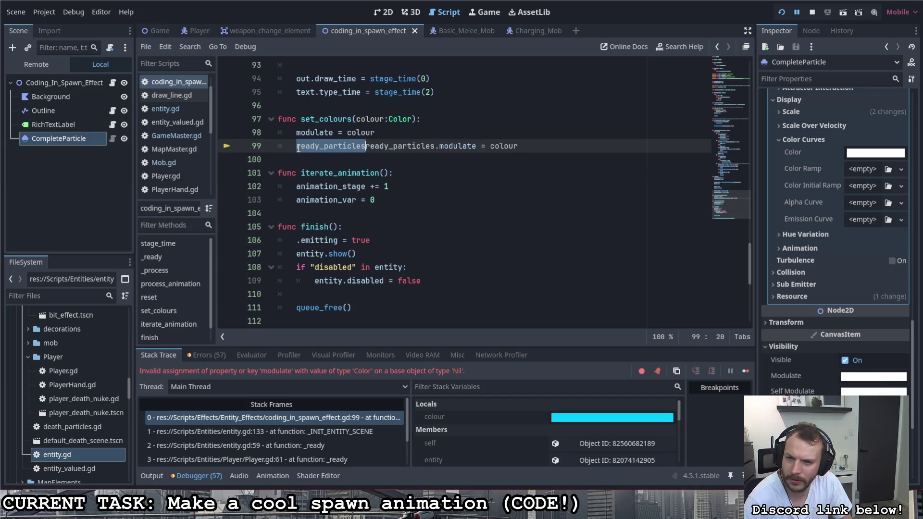
Remove the duplicated ready_particles from line 99 and paste it back before .emitting on line 106
drag(366, 146, 435, 147)
key(BackSpace)
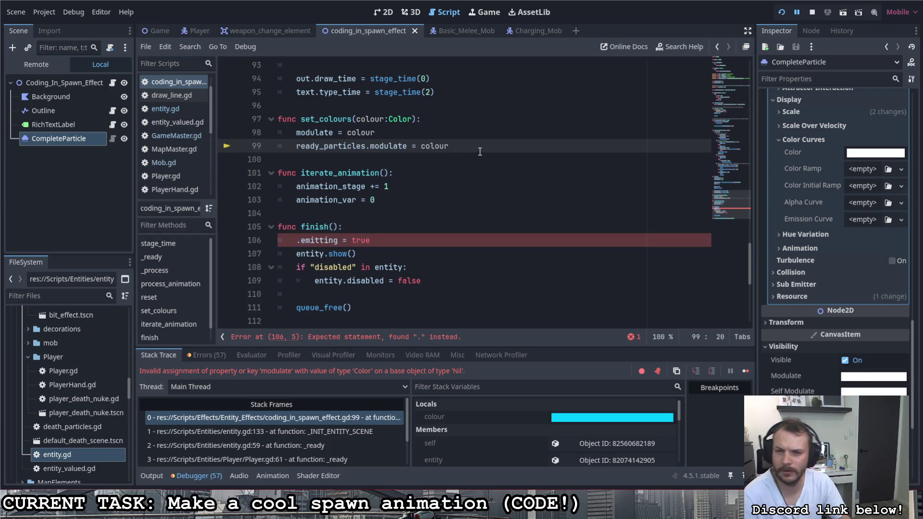
click(473, 144)
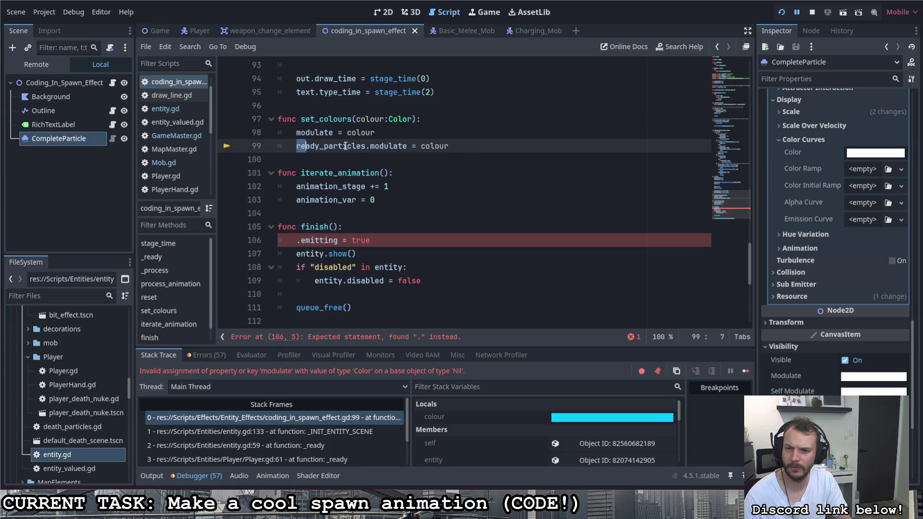
click(299, 243)
text(ready_particles)
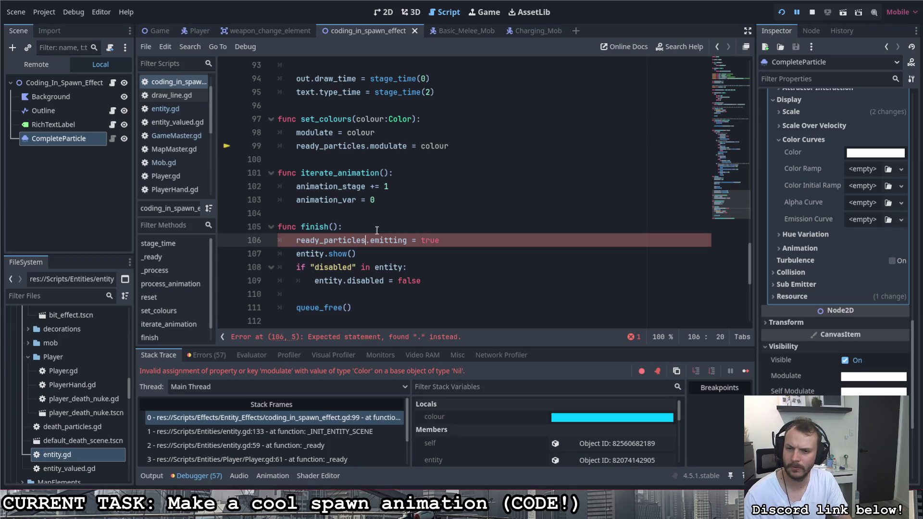
click(435, 240)
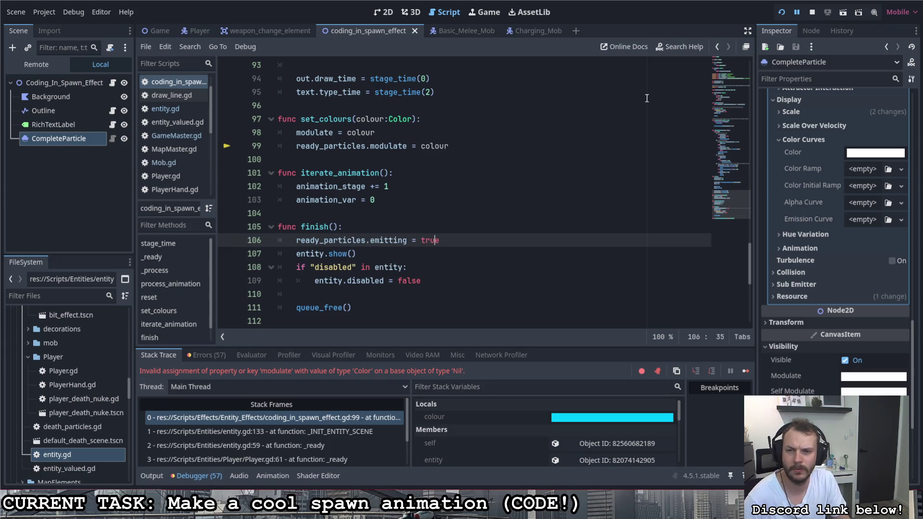
Select line 99's 'ready_particles.modulate = colour' statement
scroll(528, 120, up, 20)
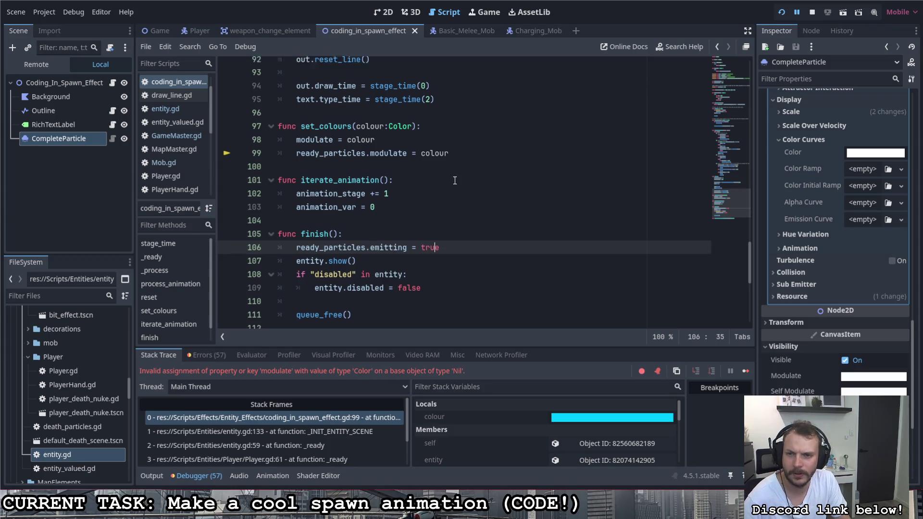
scroll(457, 165, up, 7)
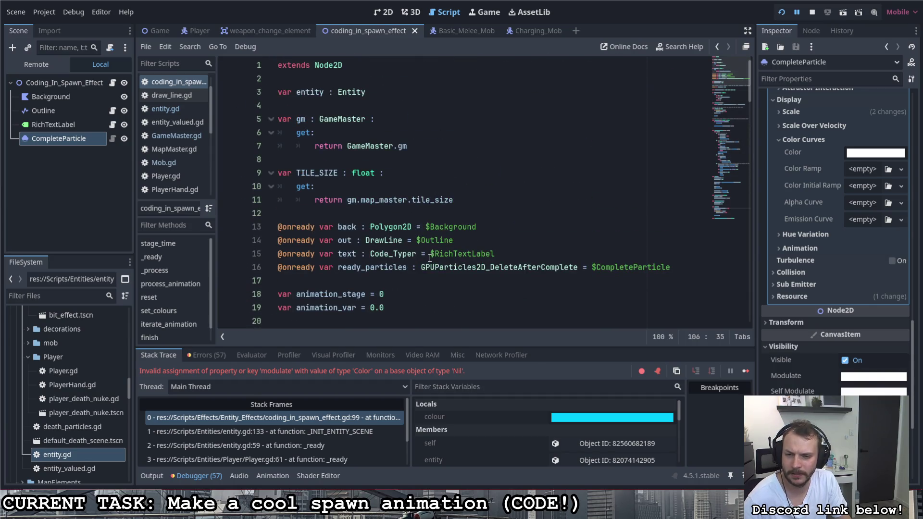
scroll(484, 240, down, 20)
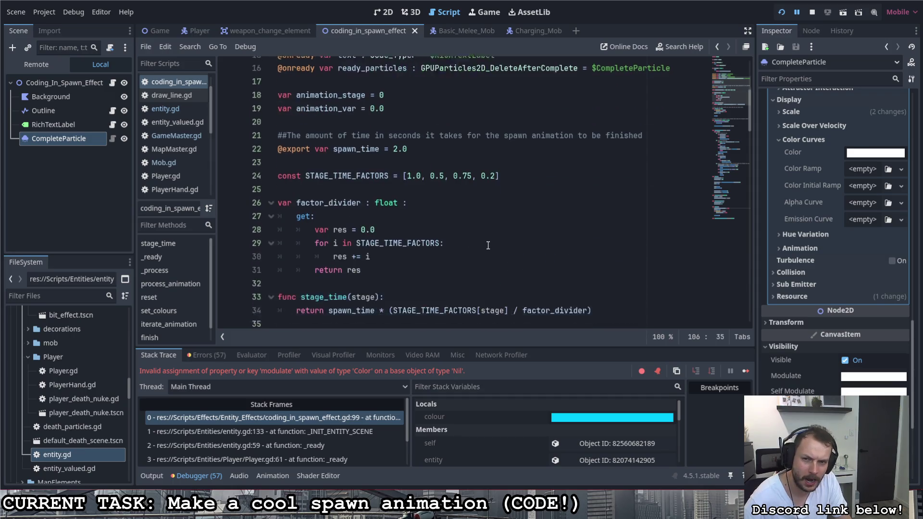
scroll(486, 242, down, 8)
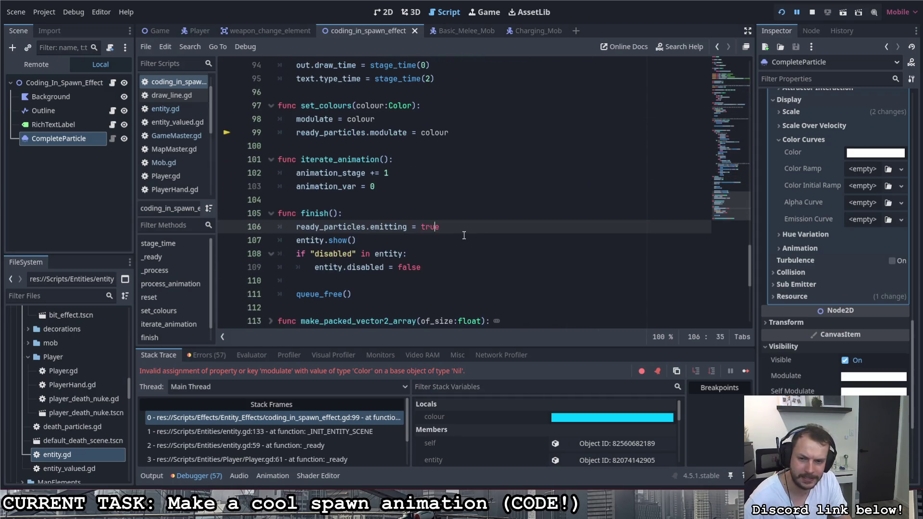
scroll(394, 165, up, 1)
drag(521, 175, 304, 179)
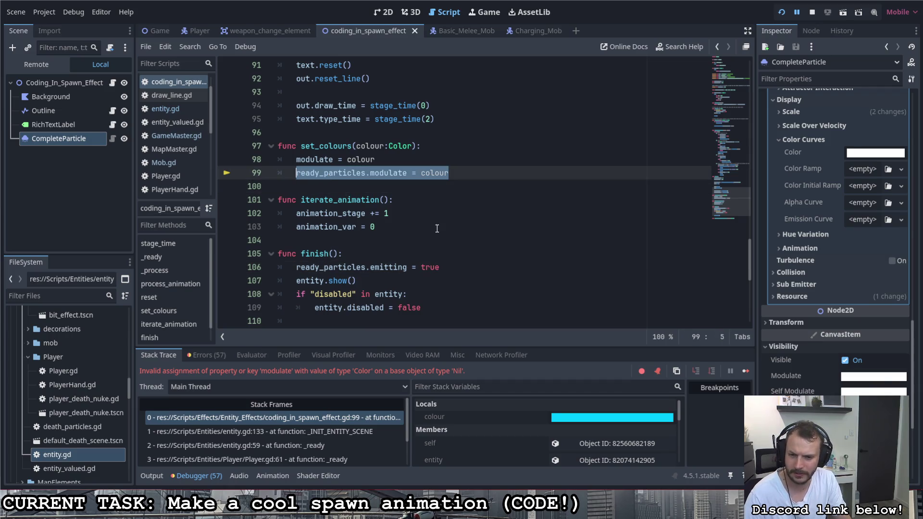
Move the particle modulate line from set_colours into finish() below emitting = true and save
key(BackSpace)
key(BackSpace)
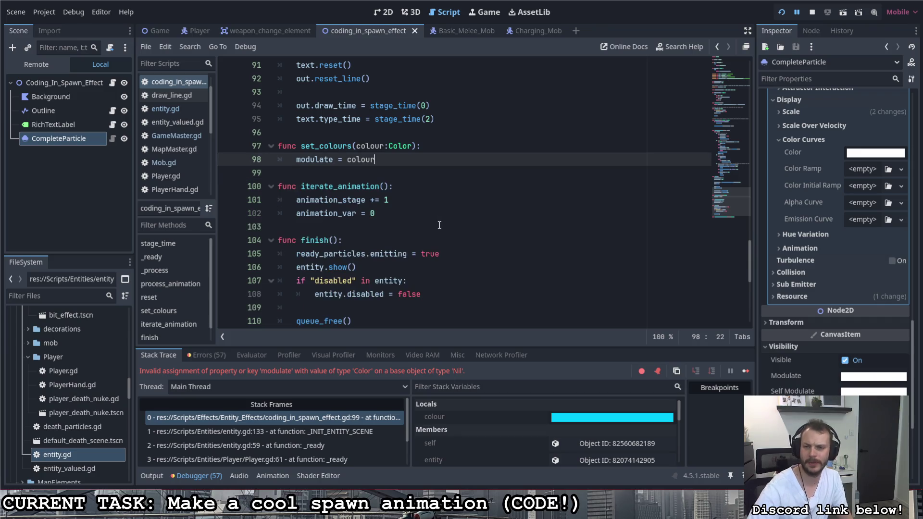
scroll(440, 215, down, 1)
click(446, 213)
key(Return)
text(ready_particles.modulate = colour)
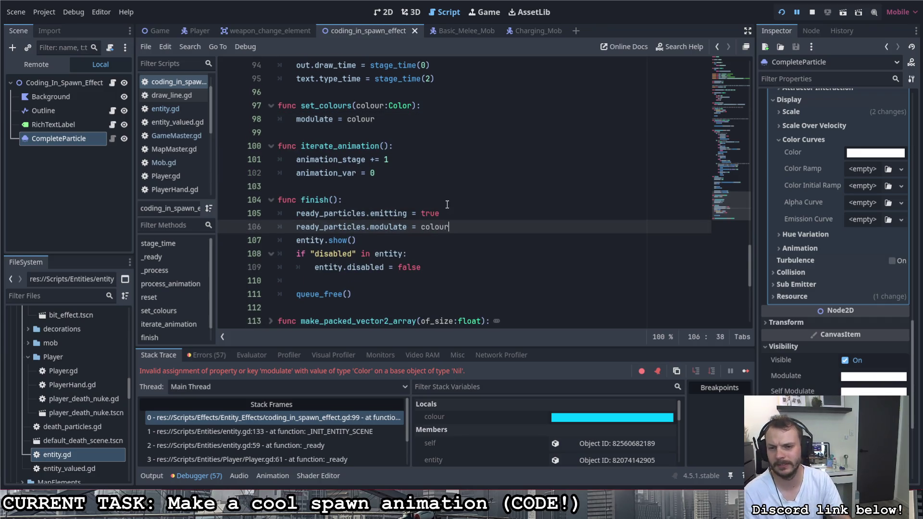
key(ctrl+s)
Make the line read 'ready_particles.modulate = modulate' and launch the game
click(481, 200)
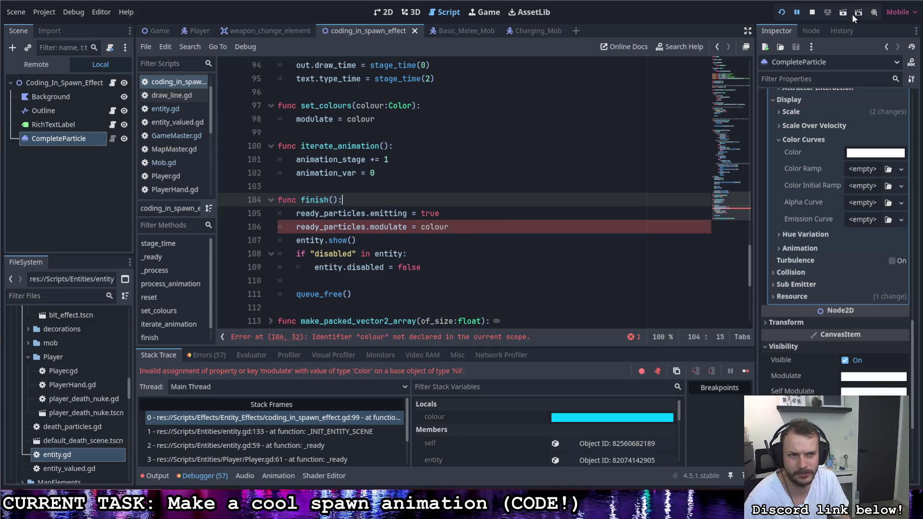
click(452, 227)
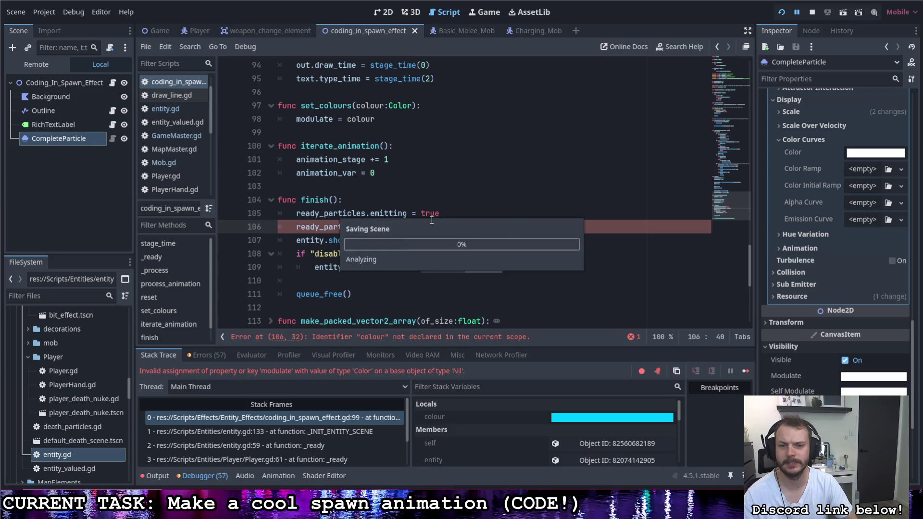
key(Return)
click(431, 206)
click(781, 14)
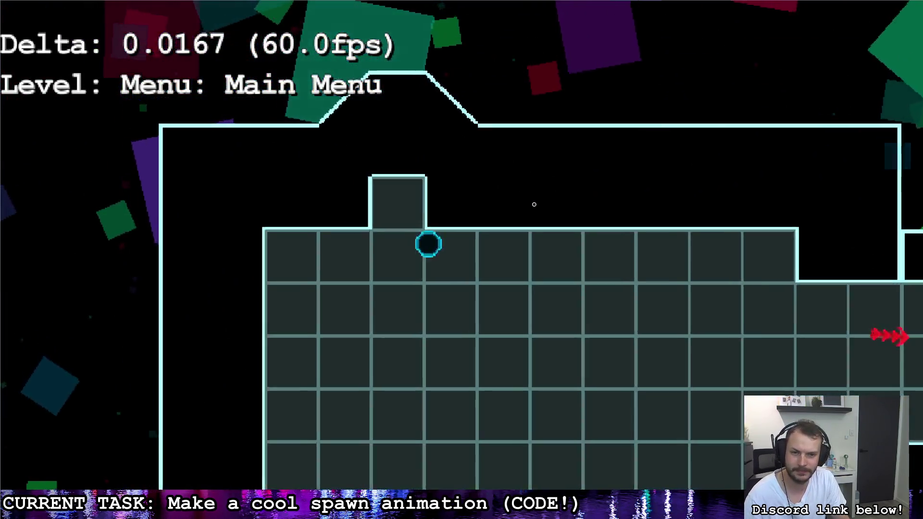
Walk to the gun pickup in the Loadout area, return to the main menu, and enter the red portal
key(w)
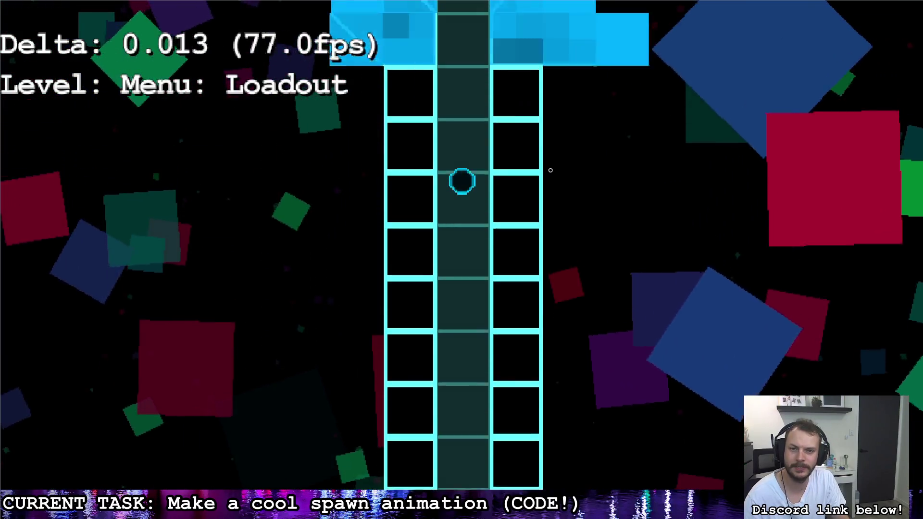
key(w)
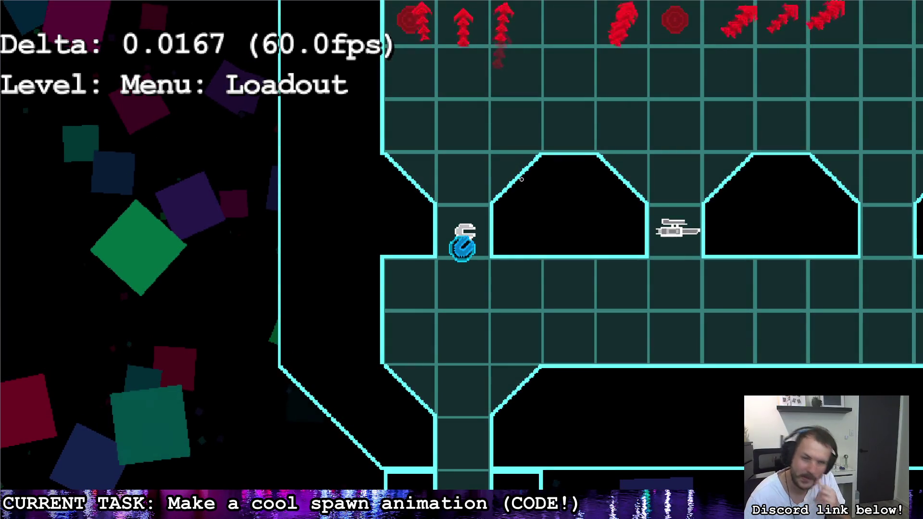
key(s)
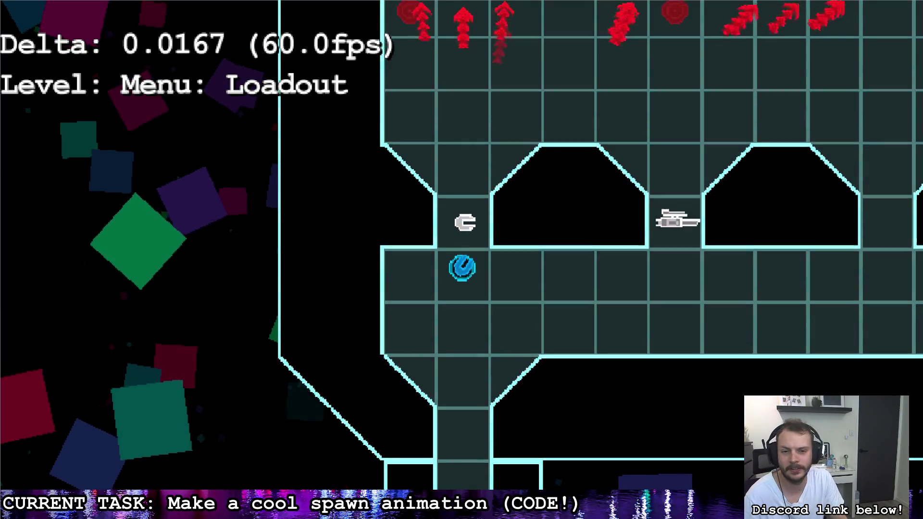
key(s)
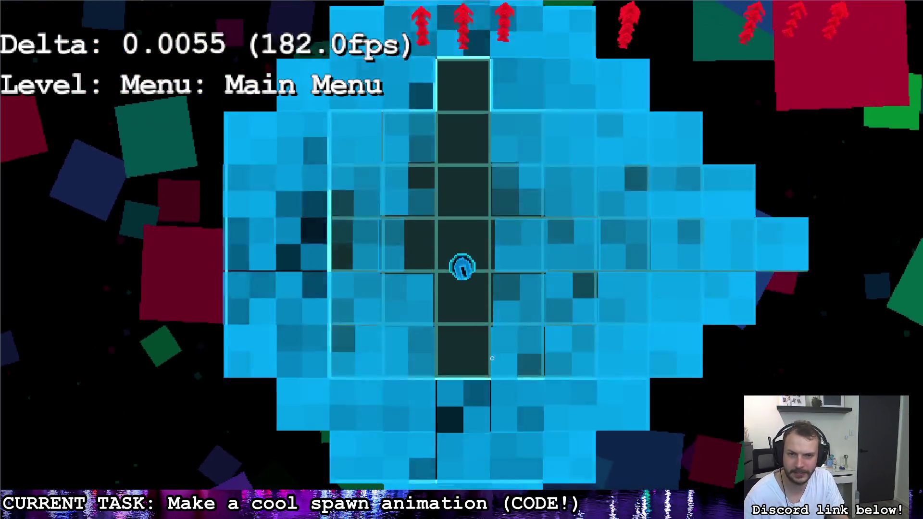
key(d)
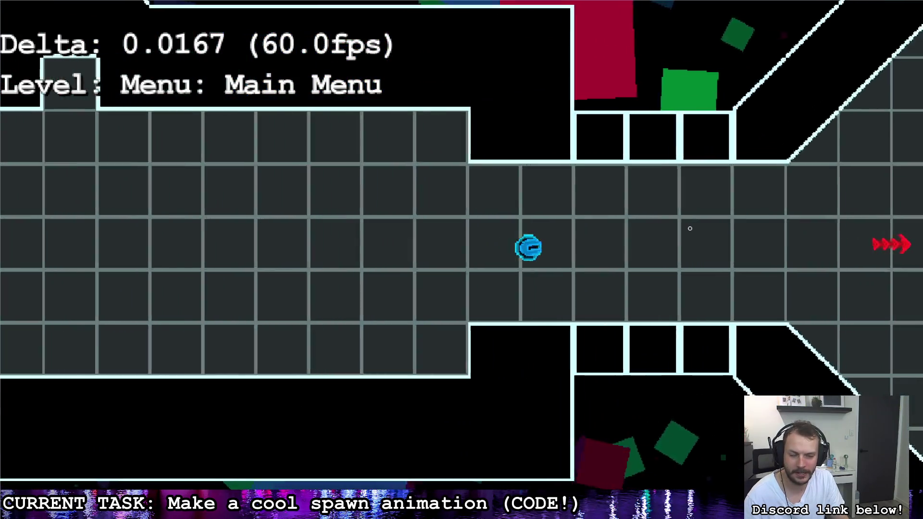
key(s)
key(d)
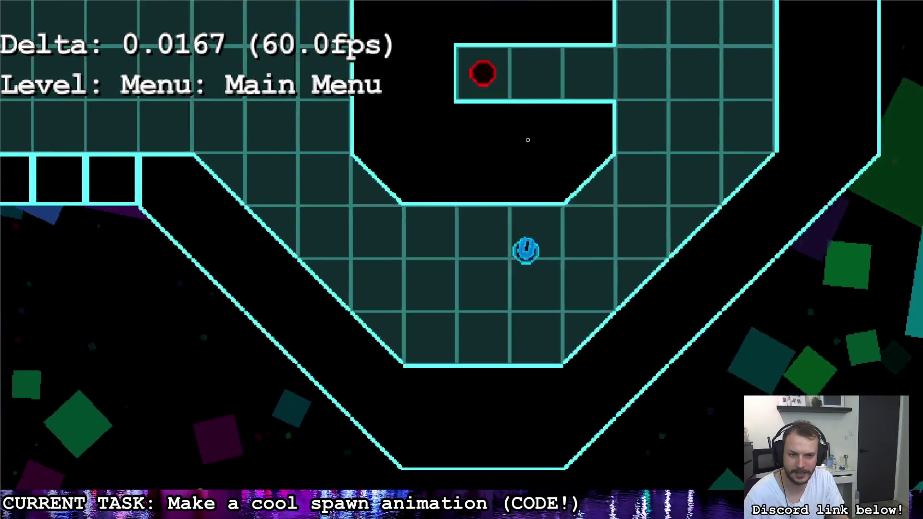
key(w)
key(a)
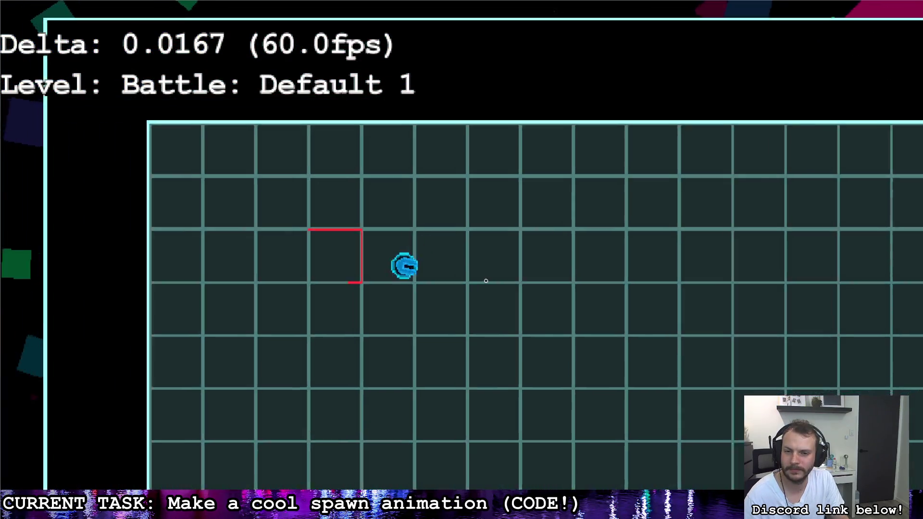
Move around the Battle: Default 1 arena watching enemies spawn with cyan particles
key(s)
key(a)
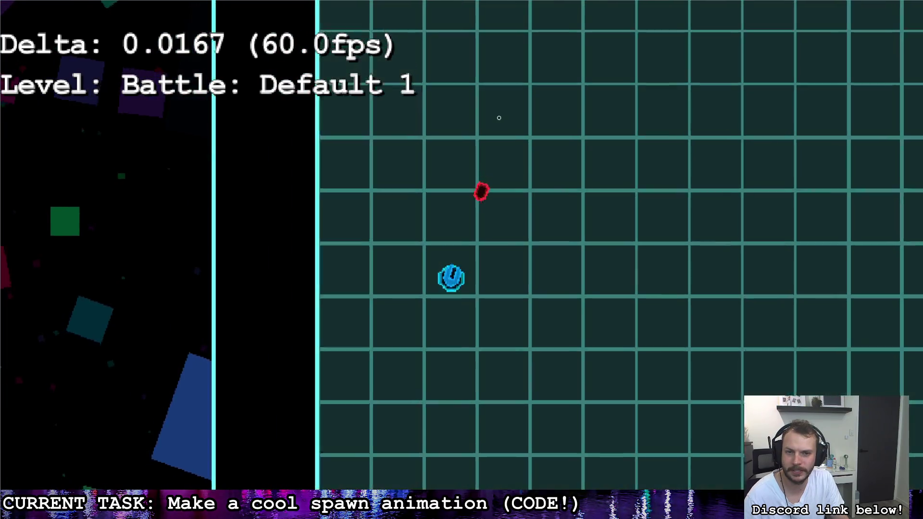
key(d)
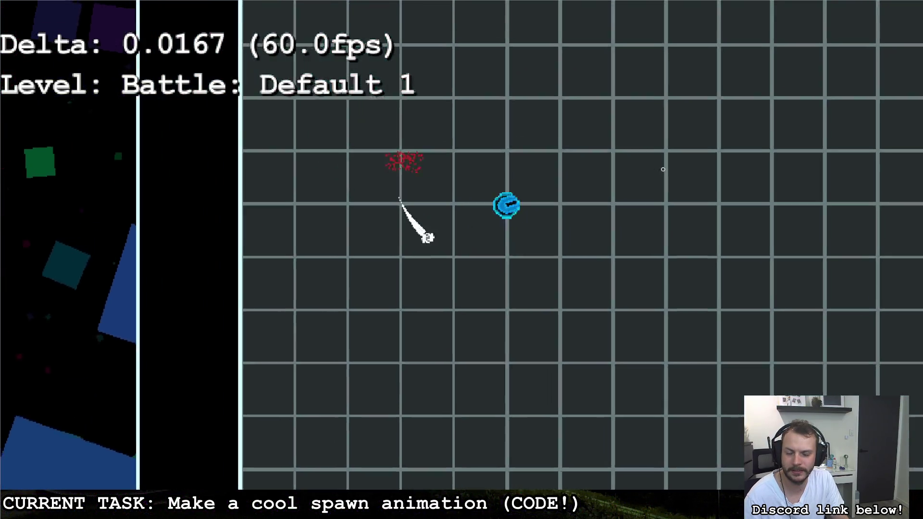
key(d)
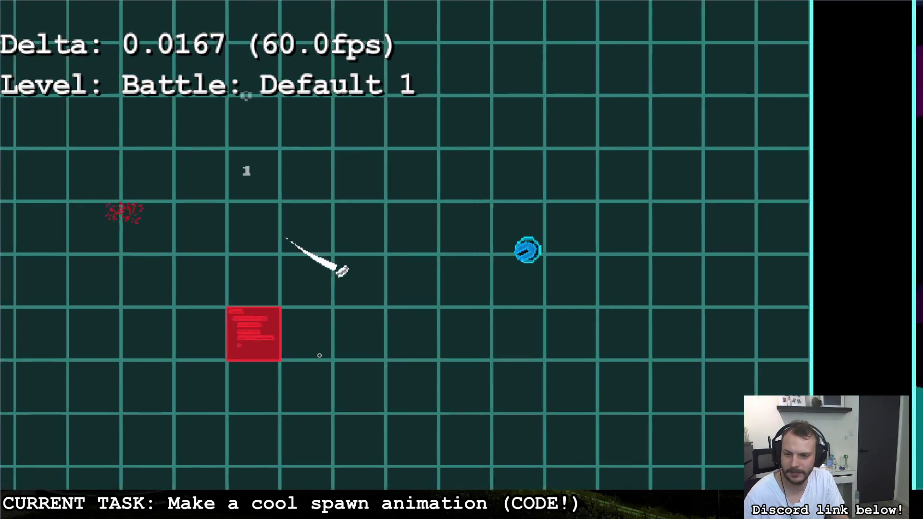
key(a)
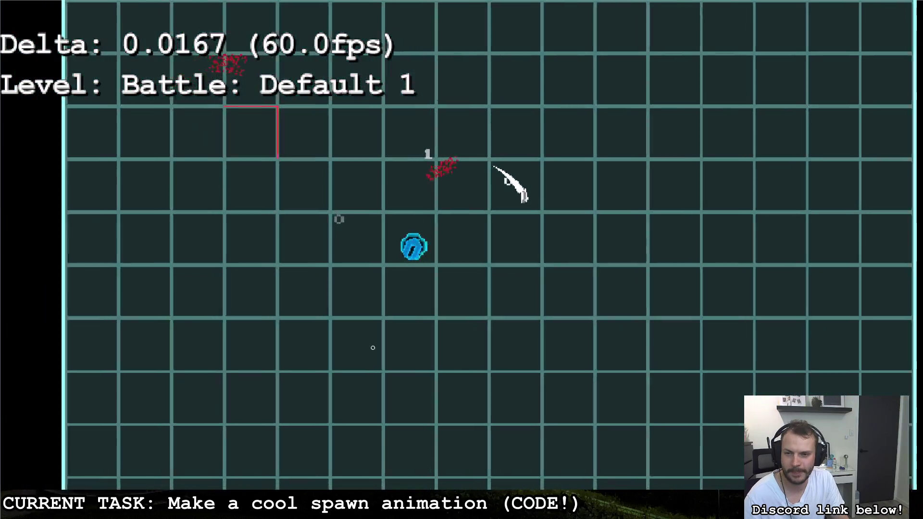
key(d)
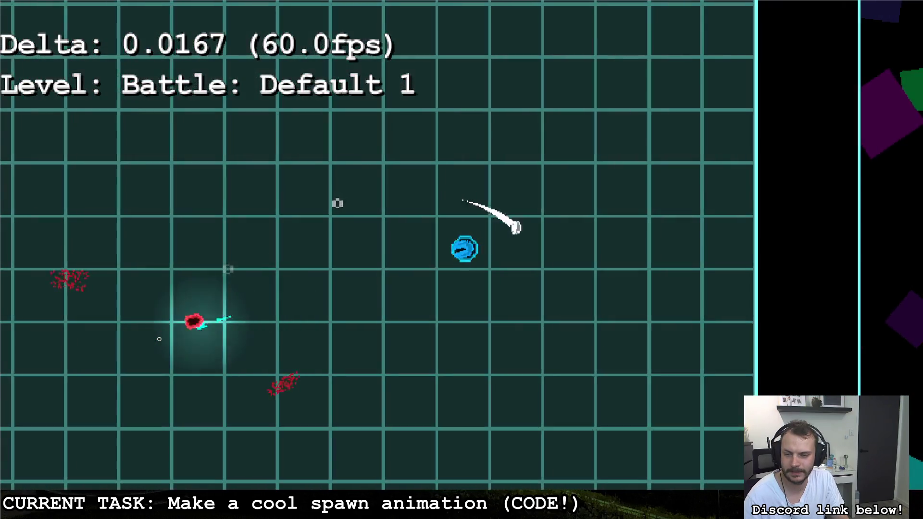
key(a)
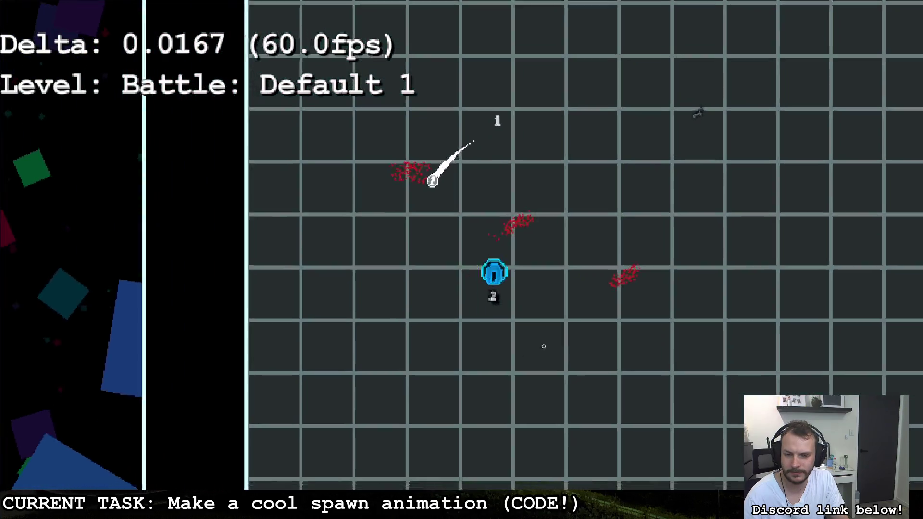
key(d)
key(w)
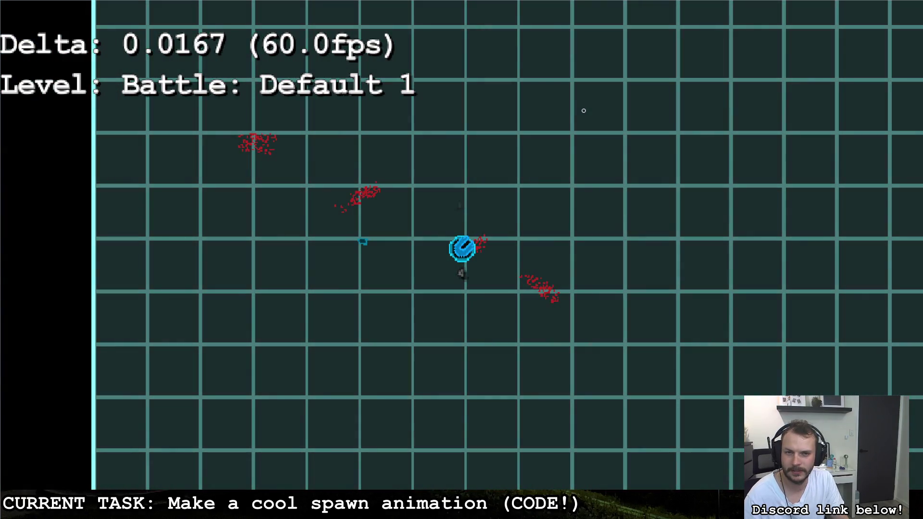
key(d)
key(s)
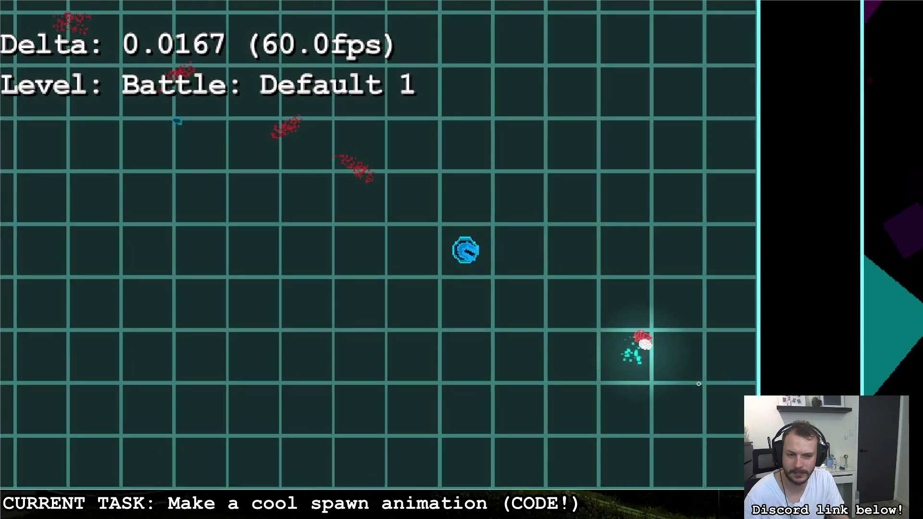
key(a)
key(w)
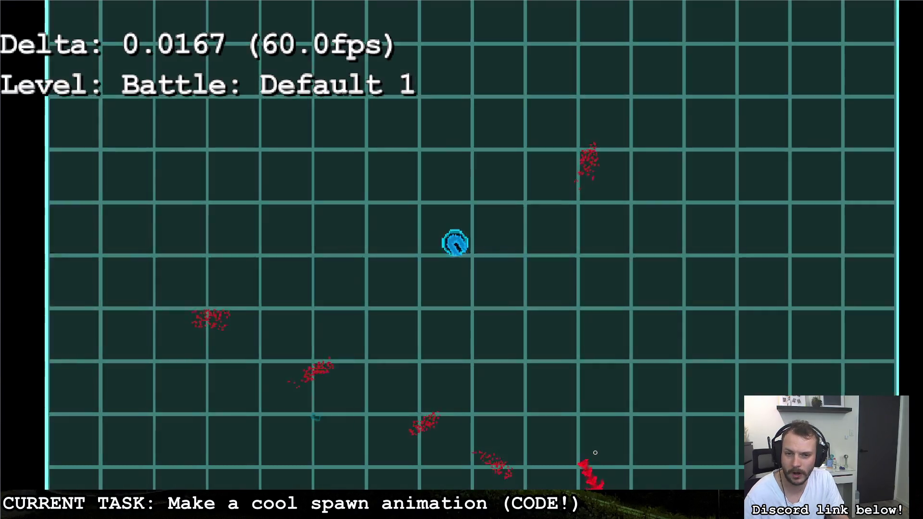
key(a)
key(w)
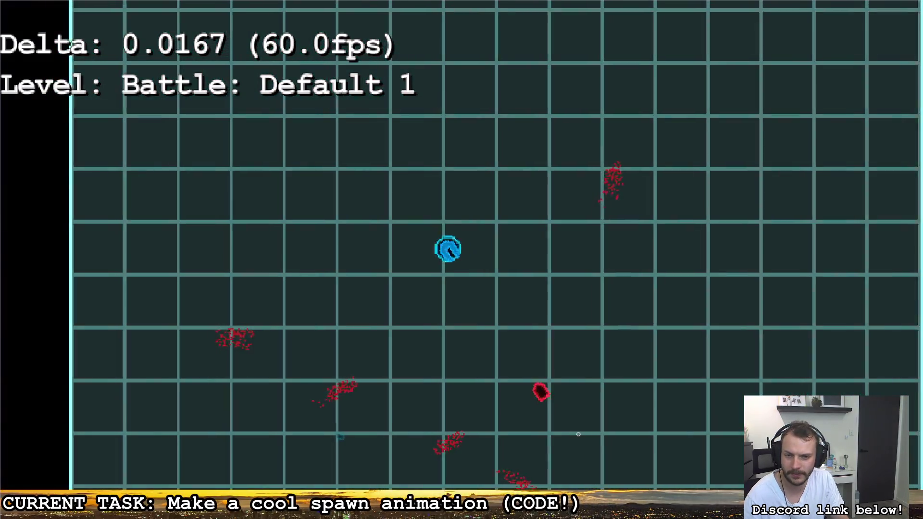
key(a)
key(s)
Shoot four spawning red enemies, then quit the game
click(578, 434)
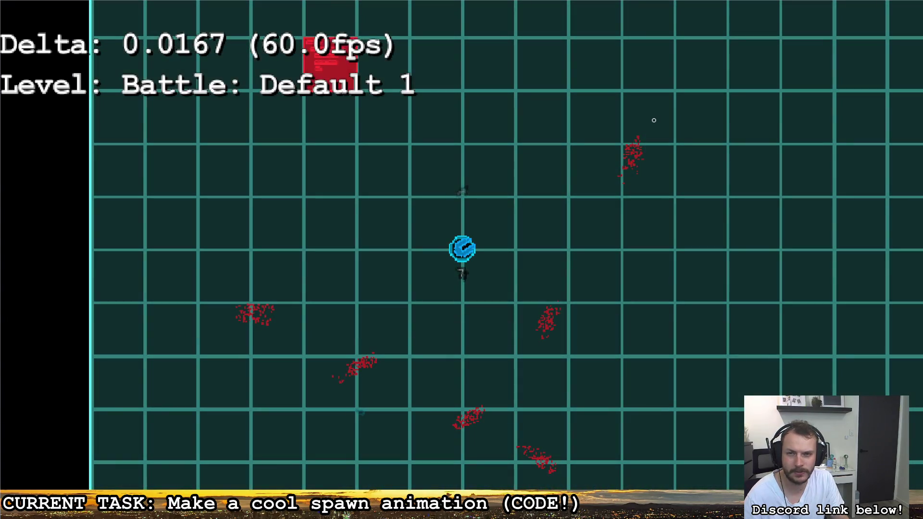
click(332, 66)
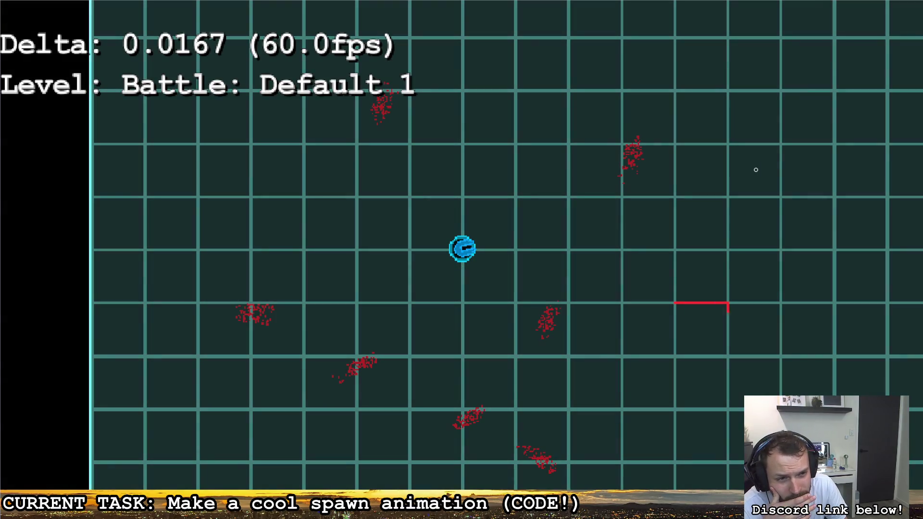
click(700, 338)
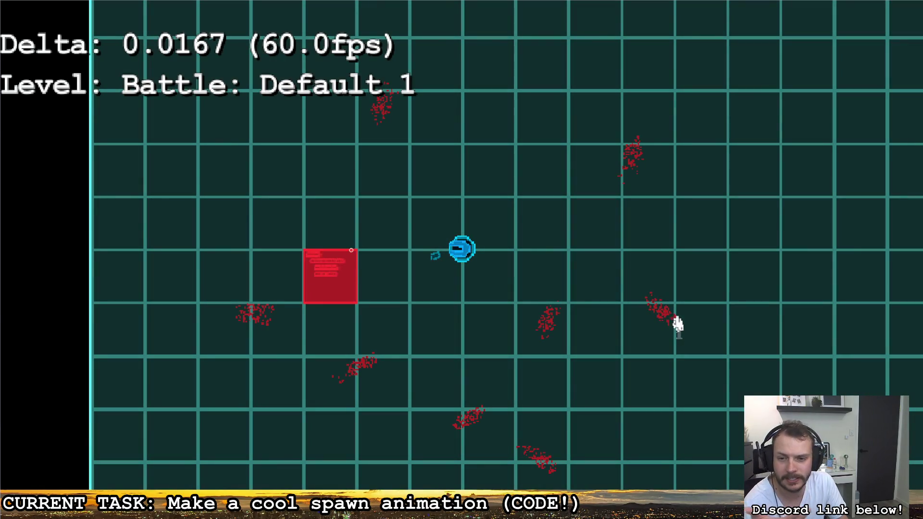
click(332, 272)
key(d)
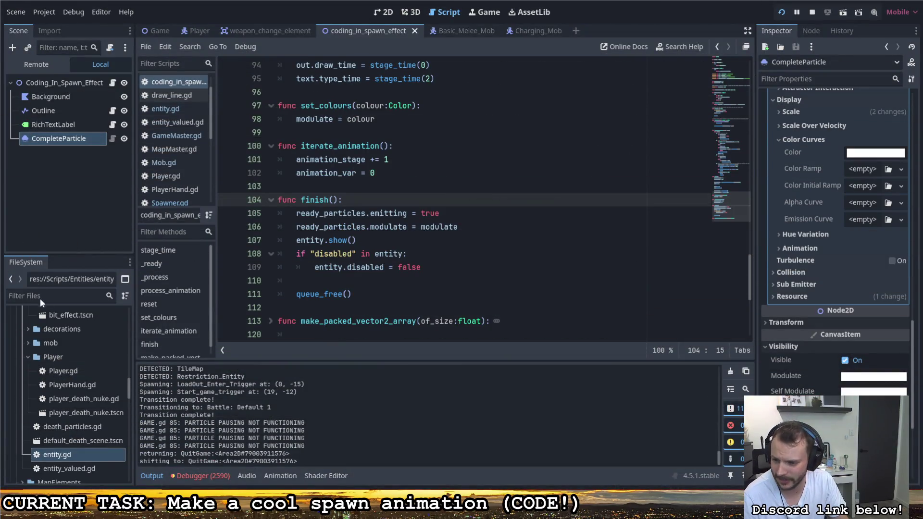
Open danger_indicator.tscn from the UI folder in the FileSystem
scroll(70, 423, up, 5)
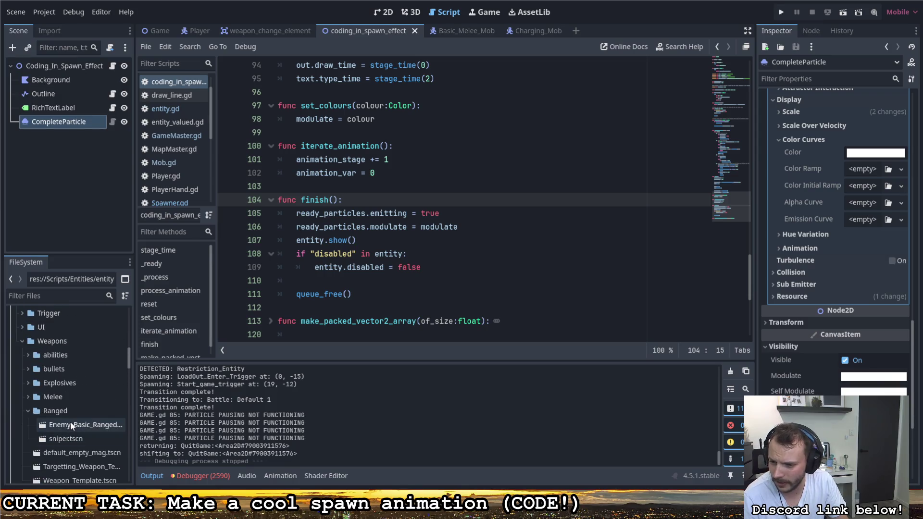
scroll(66, 425, up, 5)
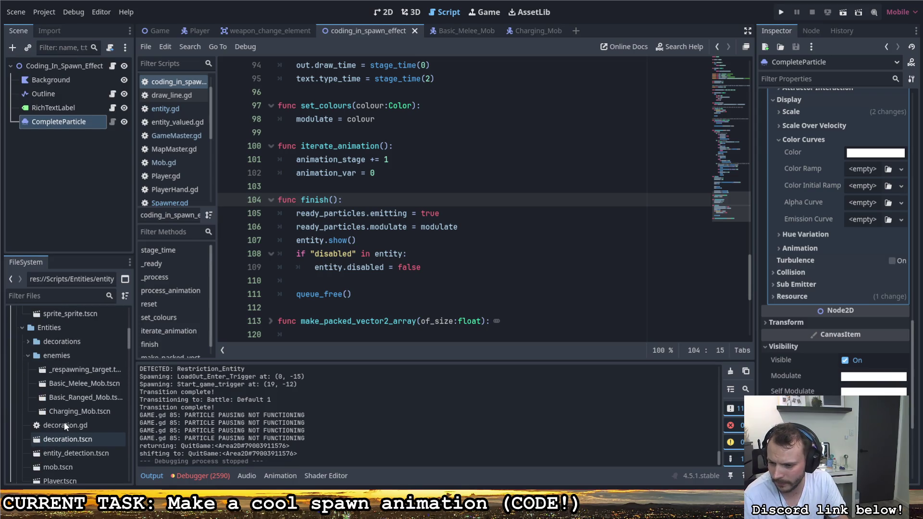
scroll(65, 421, up, 3)
scroll(48, 428, down, 7)
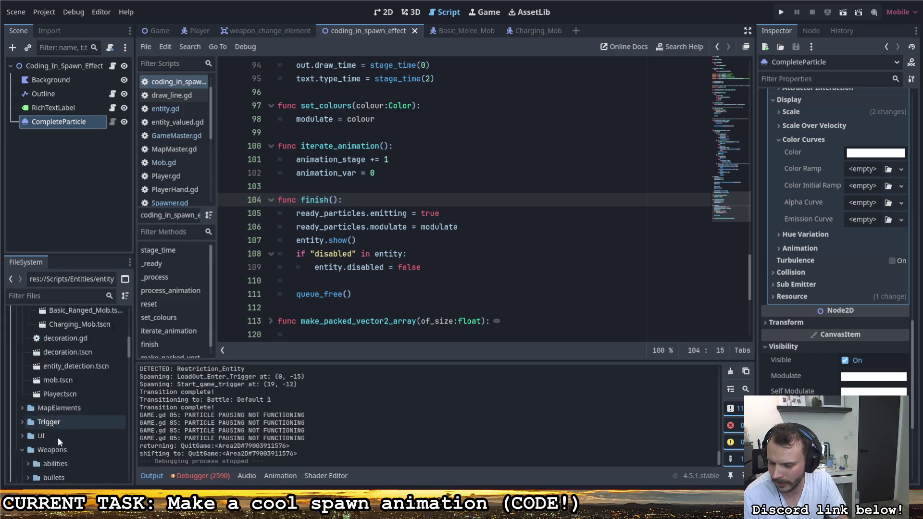
scroll(58, 436, down, 3)
scroll(57, 434, up, 5)
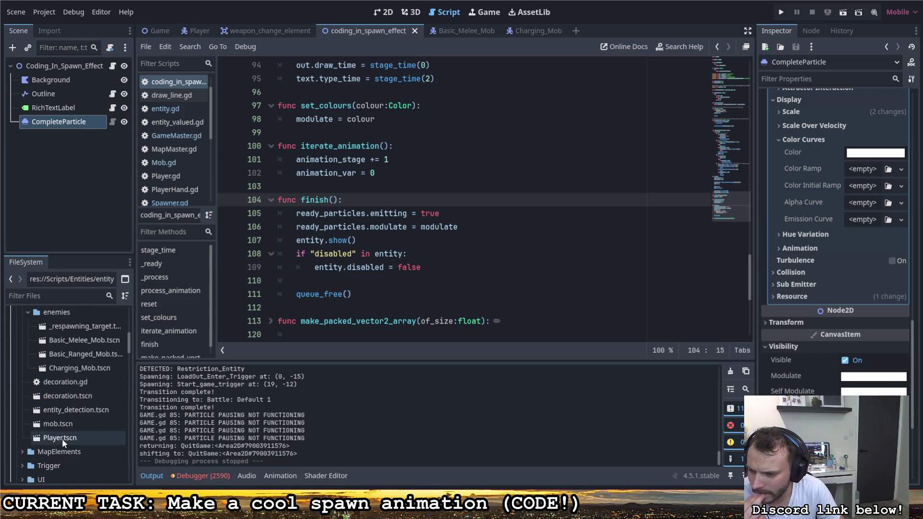
scroll(58, 435, up, 3)
click(24, 378)
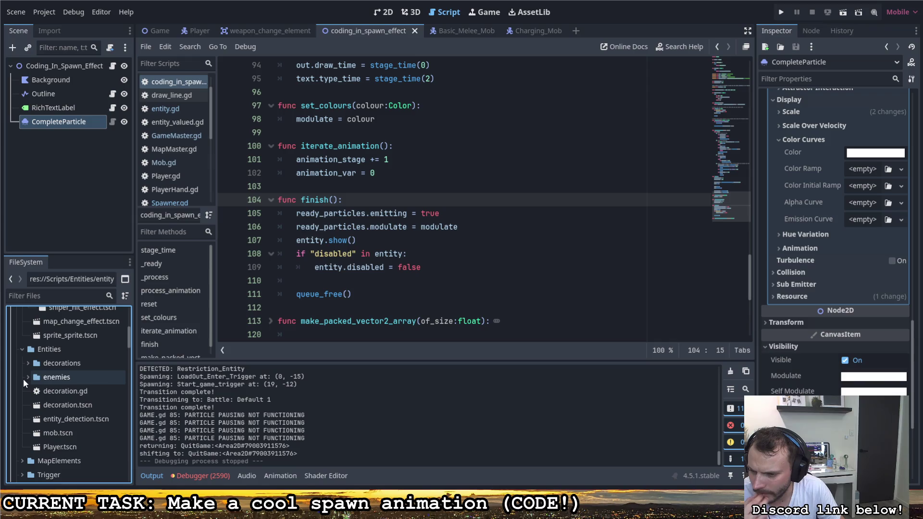
scroll(23, 437, down, 1)
click(20, 438)
scroll(35, 420, down, 2)
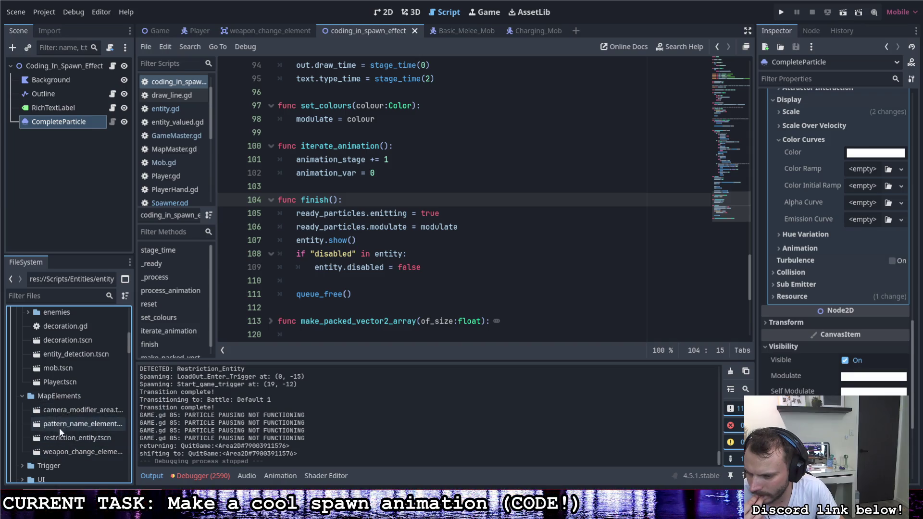
scroll(59, 431, down, 3)
click(22, 413)
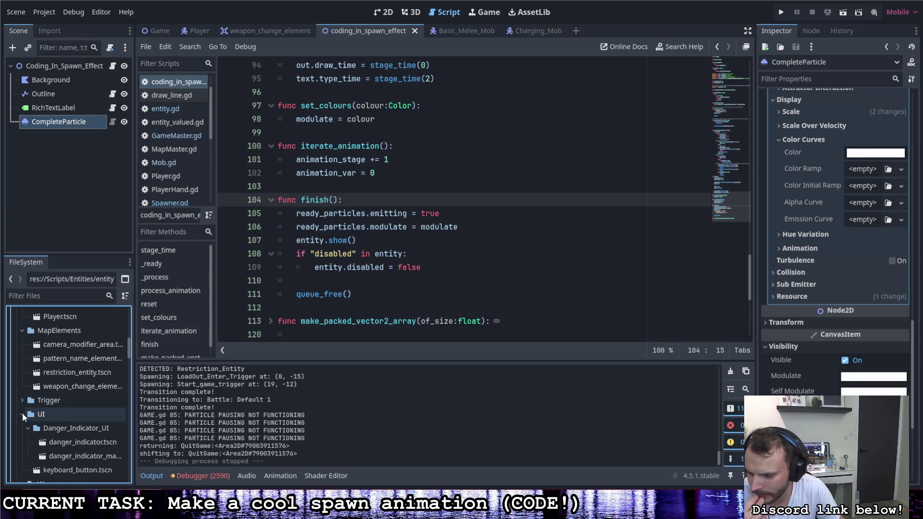
double_click(63, 443)
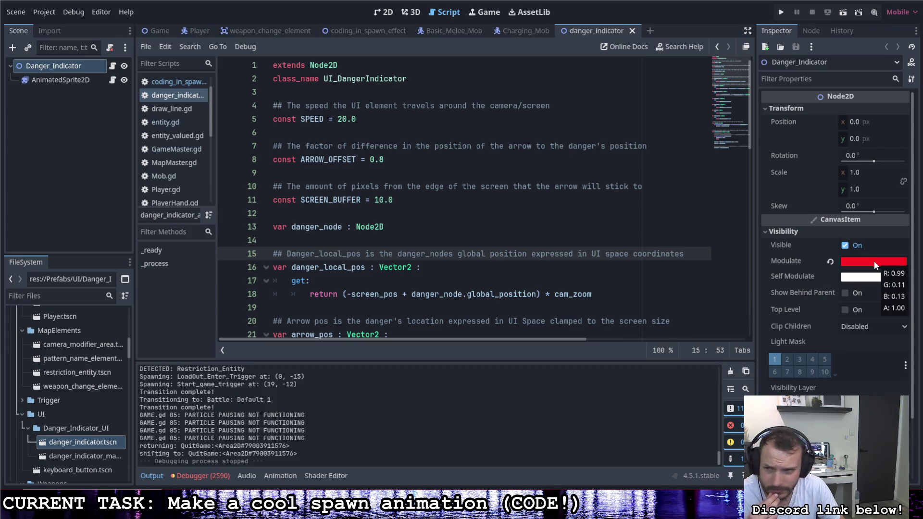
Make Danger_Indicator's Modulate fully transparent (ff1e2400), save the scene and run the game
click(115, 68)
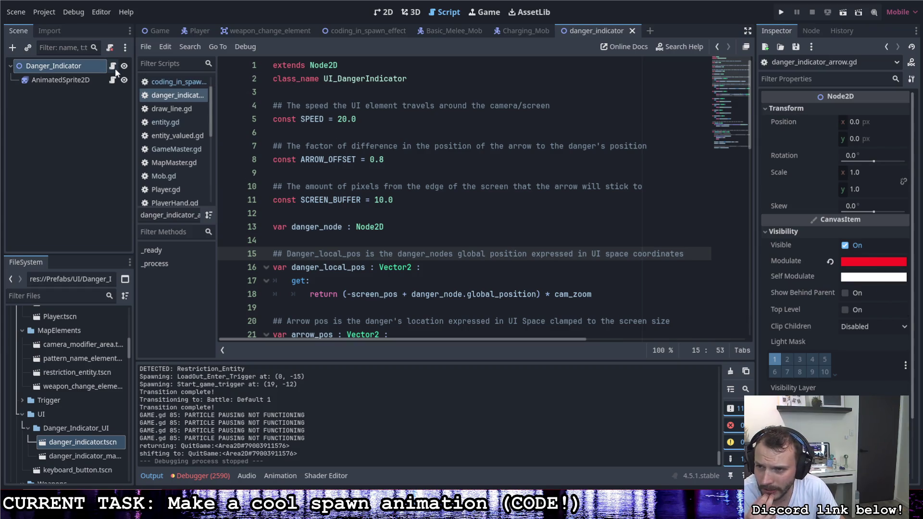
scroll(423, 279, down, 15)
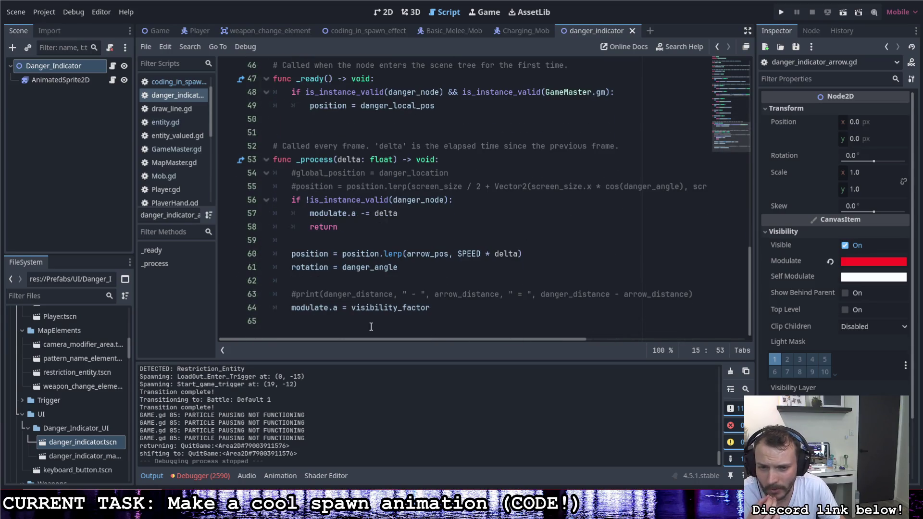
click(865, 268)
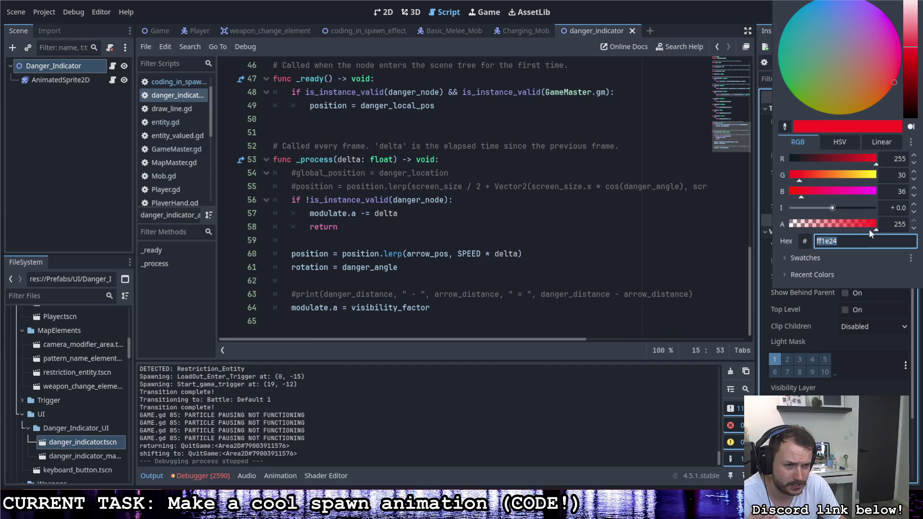
click(622, 391)
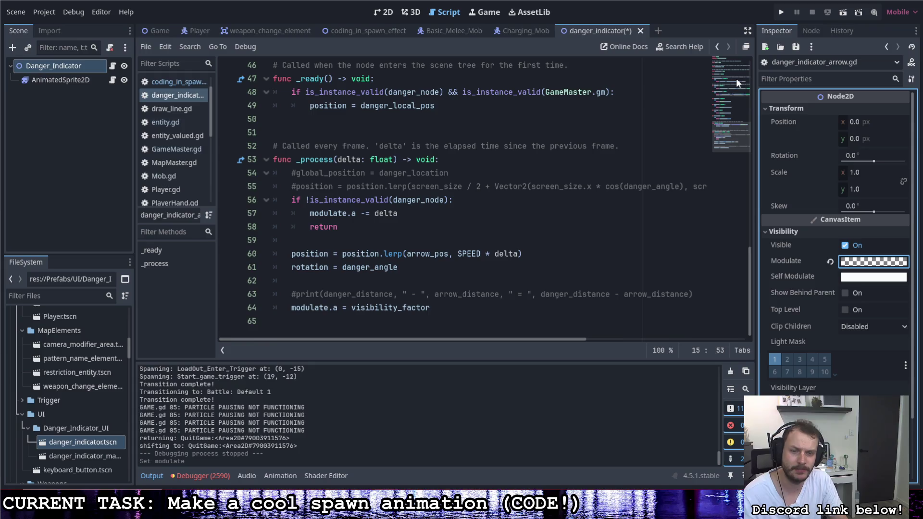
key(ctrl+s)
click(780, 12)
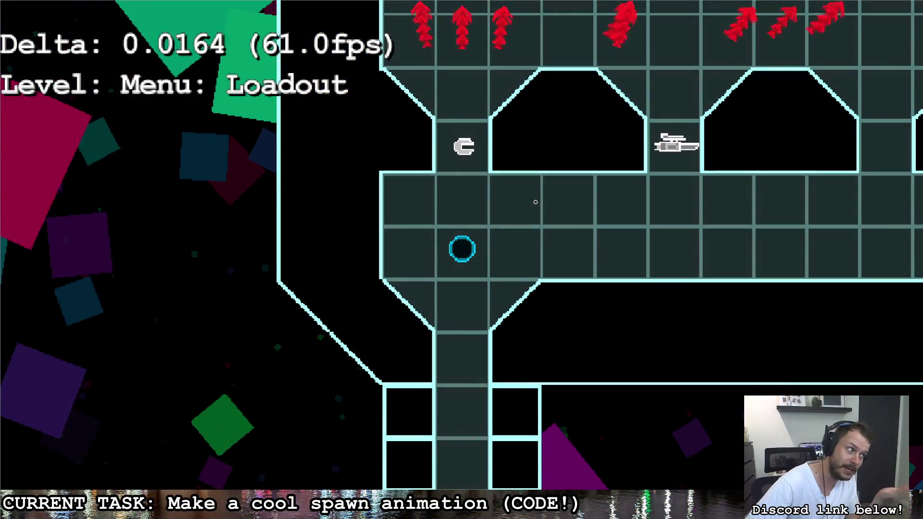
Walk from the Loadout weapon pickup through the corridor onto the red battle portal
key(w)
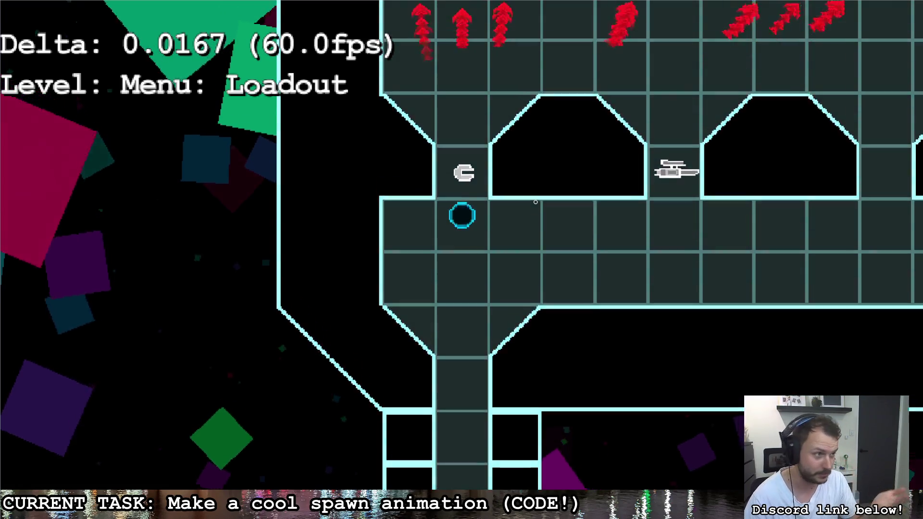
key(s)
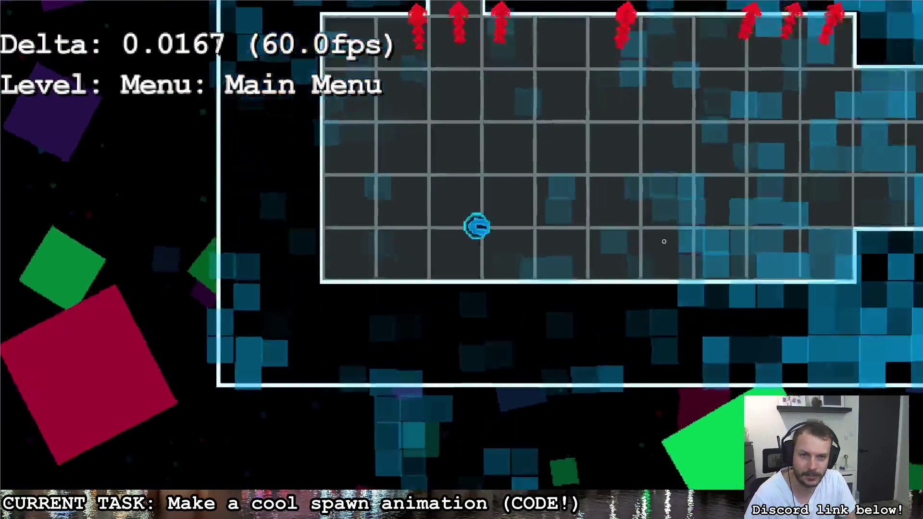
key(d)
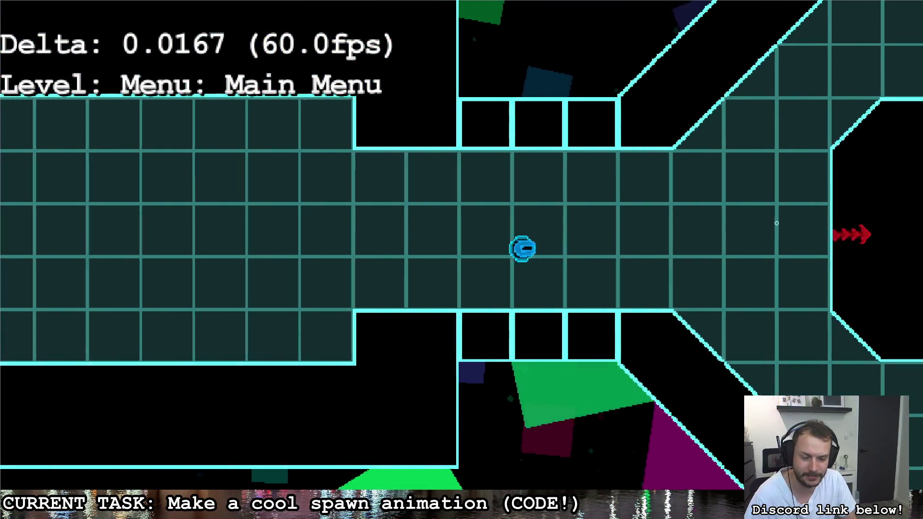
key(w)
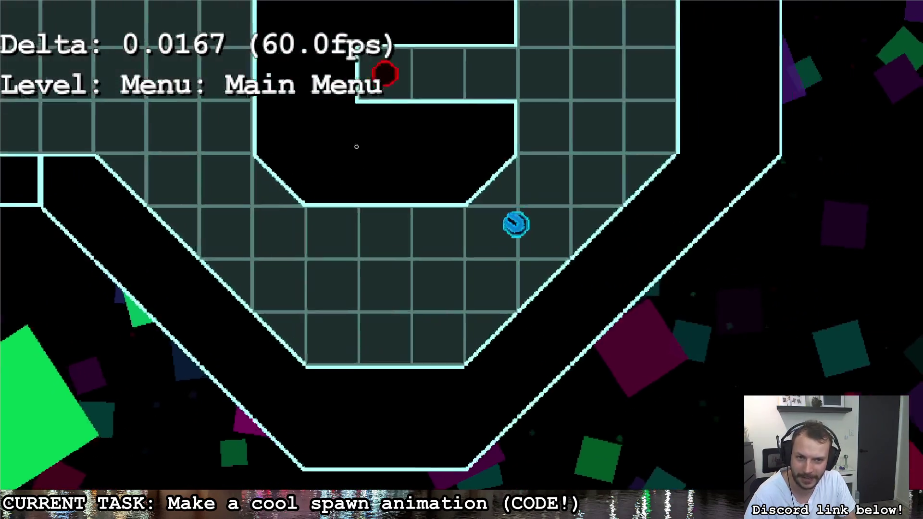
key(a)
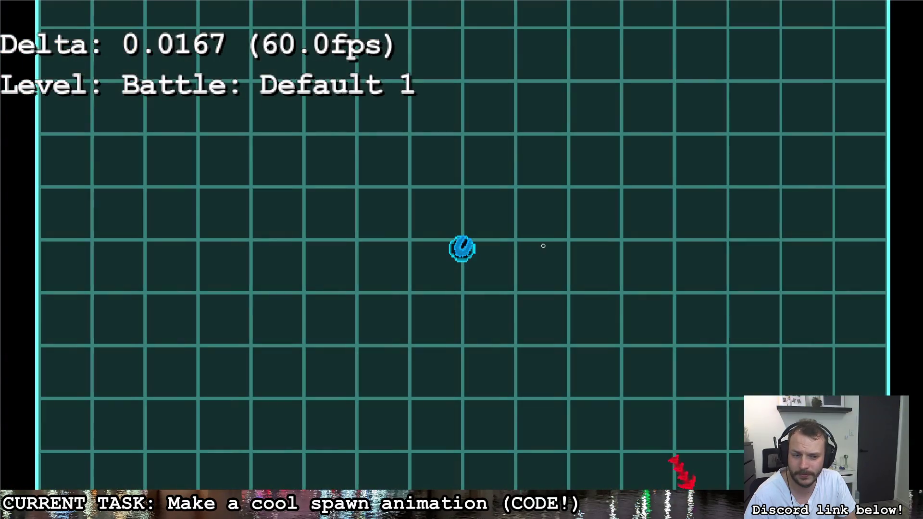
Shoot each enemy as it spawns around the Battle: Default 1 arena while moving up-right
click(668, 403)
click(664, 407)
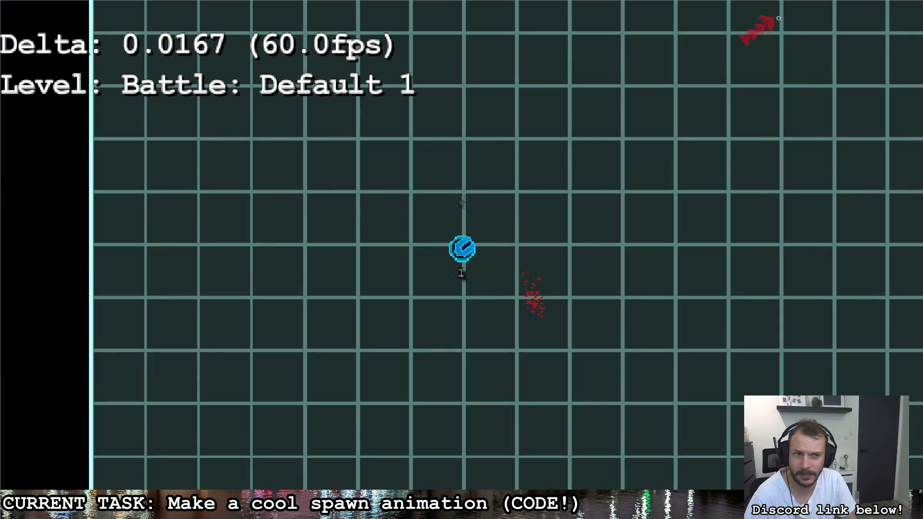
click(759, 19)
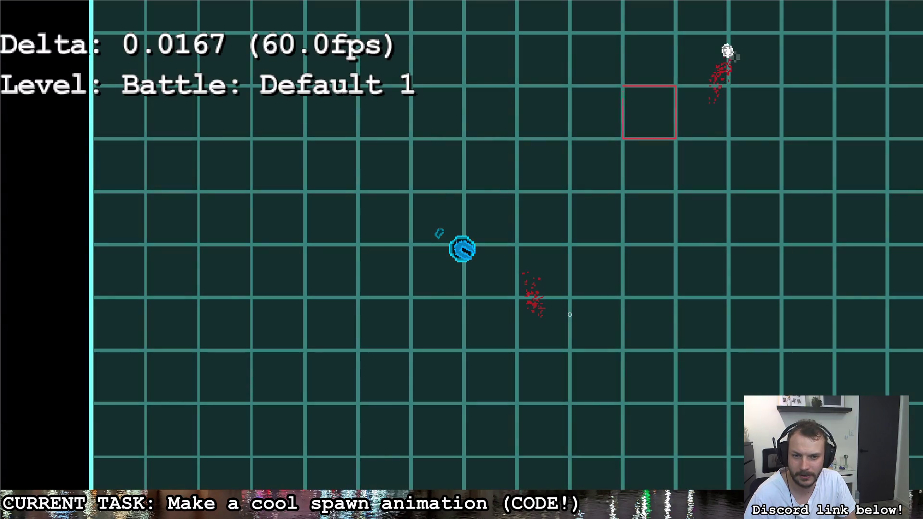
click(692, 131)
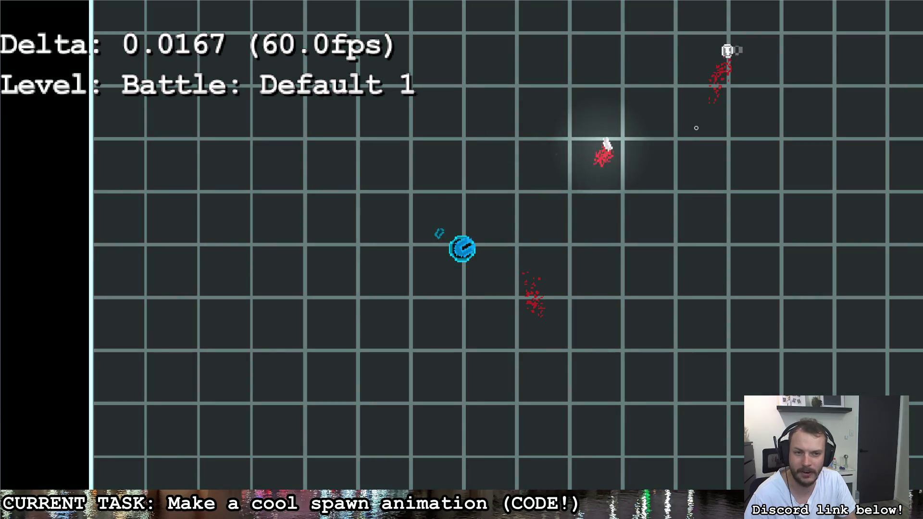
key(w+d)
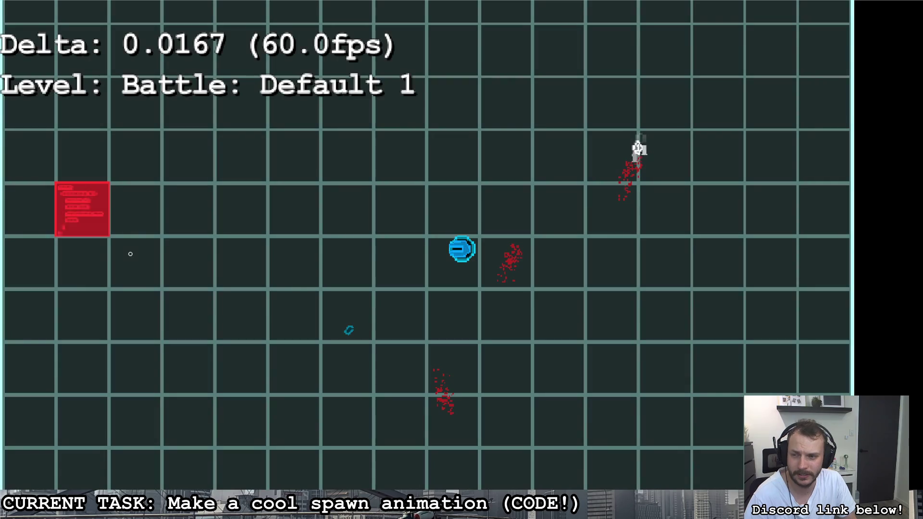
click(118, 236)
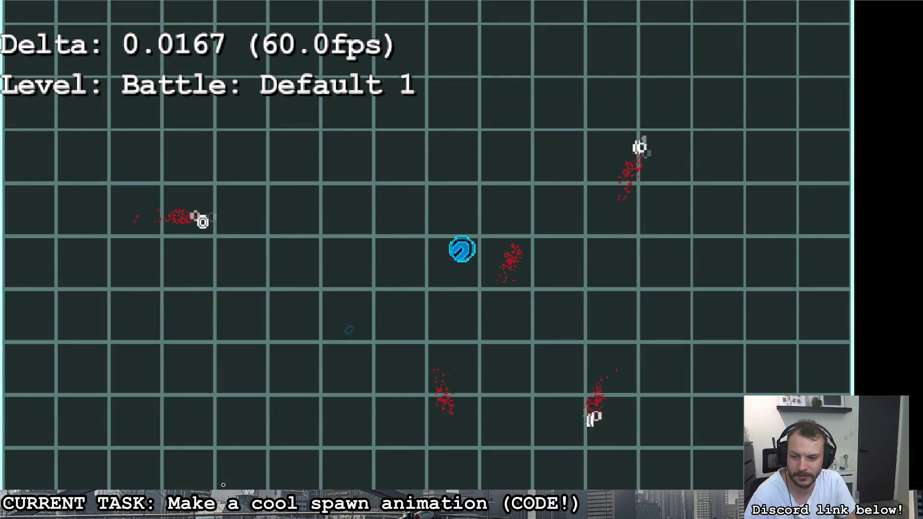
click(426, 398)
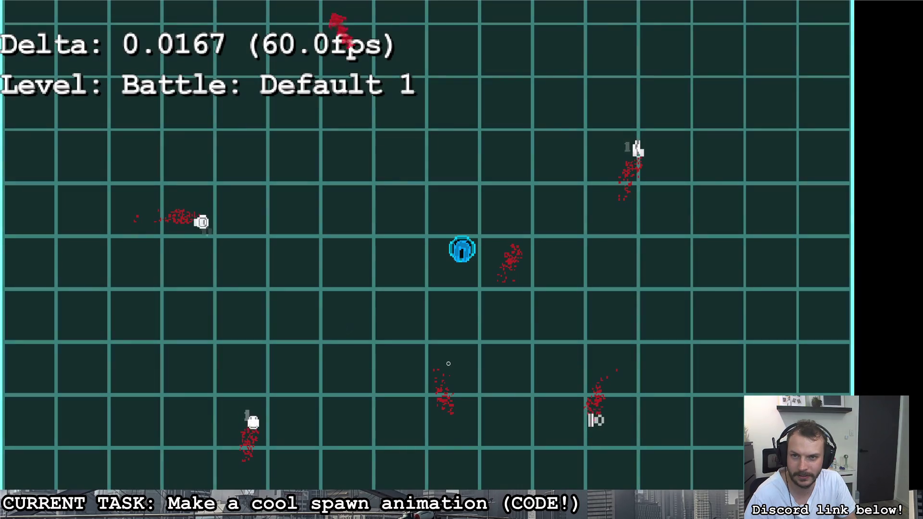
click(329, 6)
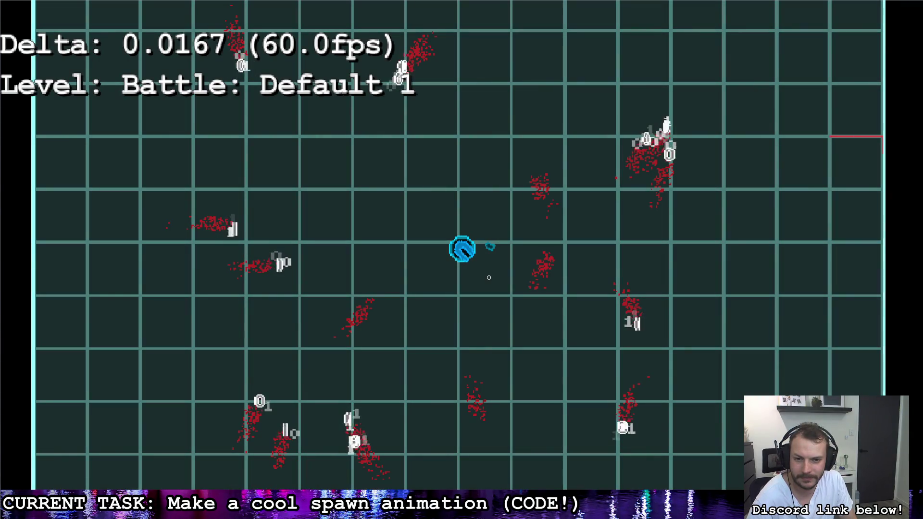
click(841, 164)
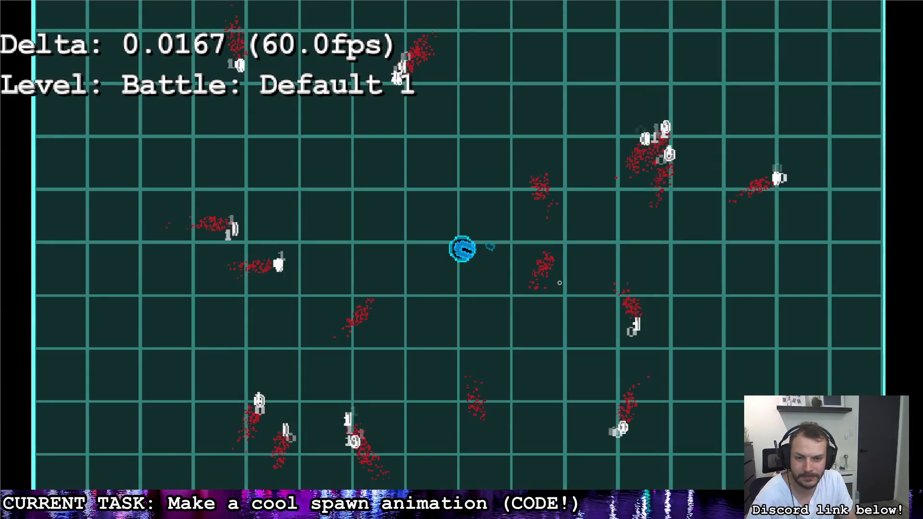
Shoot two more enemies, then quit the playtest with Escape
click(584, 98)
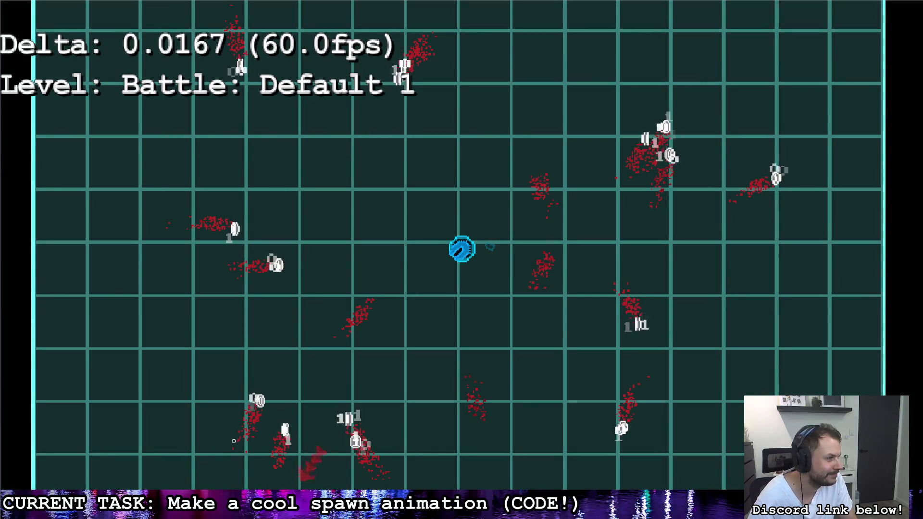
click(289, 423)
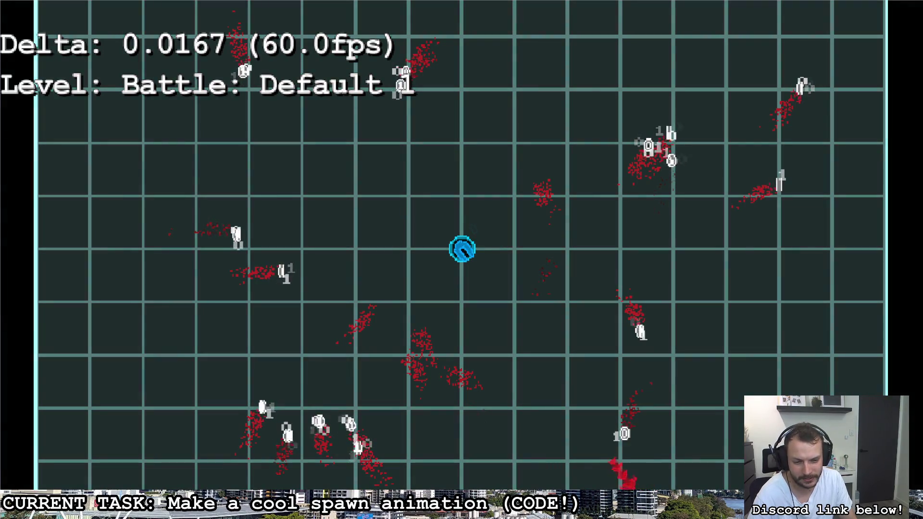
key(Escape)
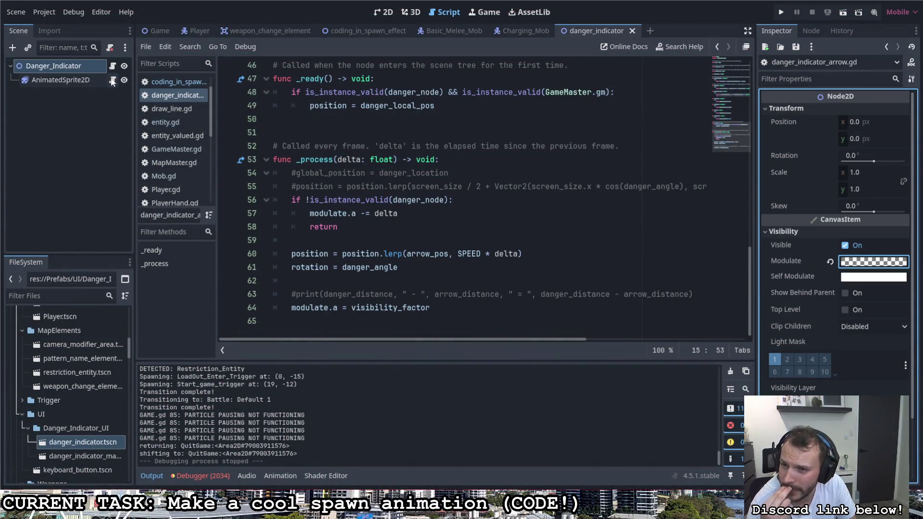
In Spawner.gd, add a rotation line after the position assignment using randf()
scroll(184, 142, down, 3)
click(173, 149)
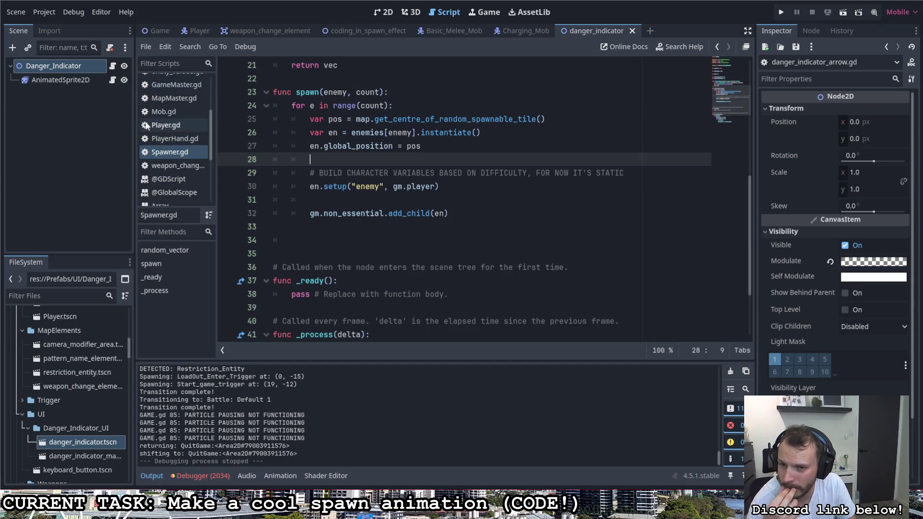
scroll(419, 161, up, 1)
click(460, 192)
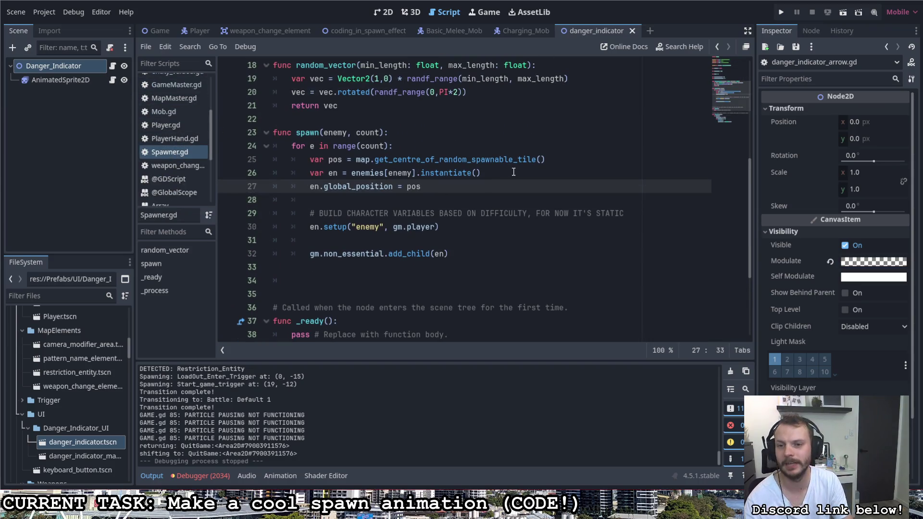
key(Return)
text(rotation)
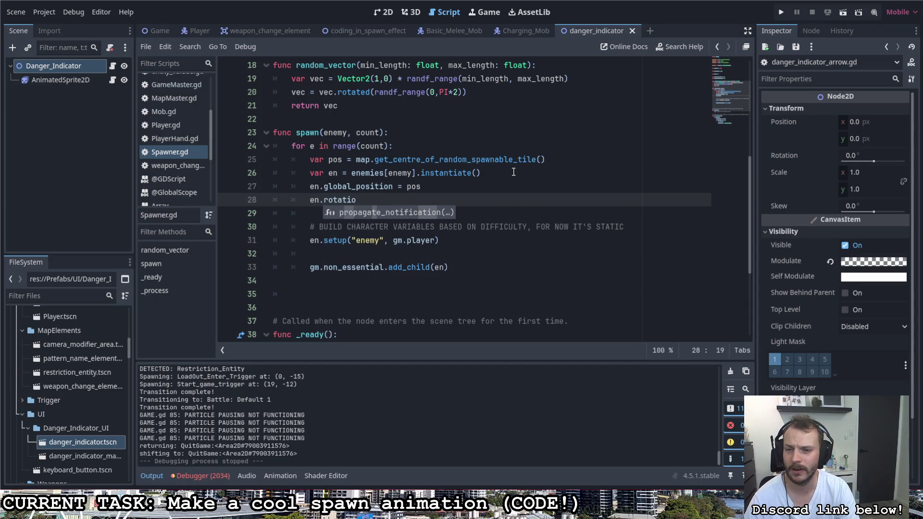
key(BackSpace)
key(BackSpace)
key(BackSpace)
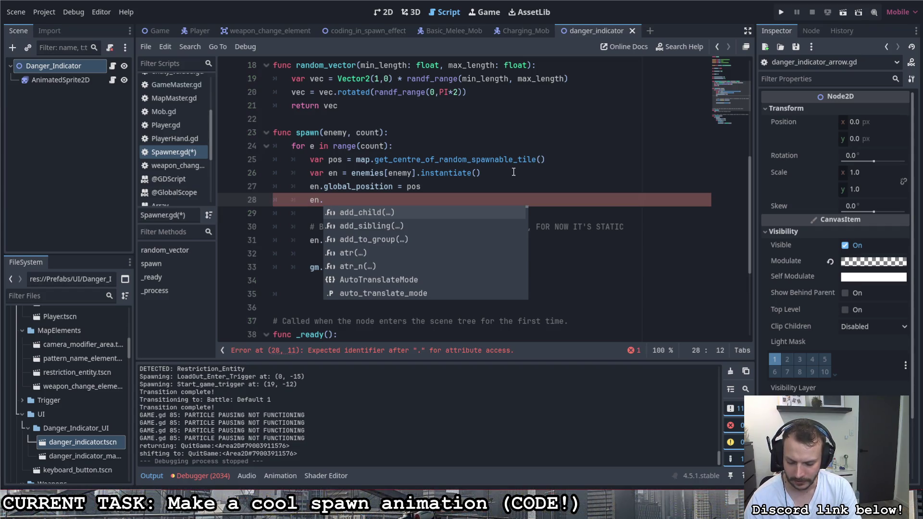
text(rotation = )
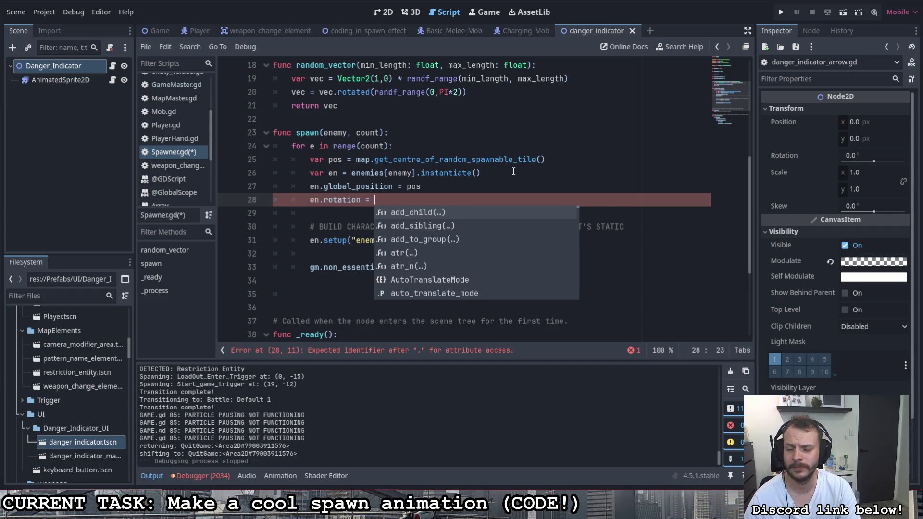
text(ran)
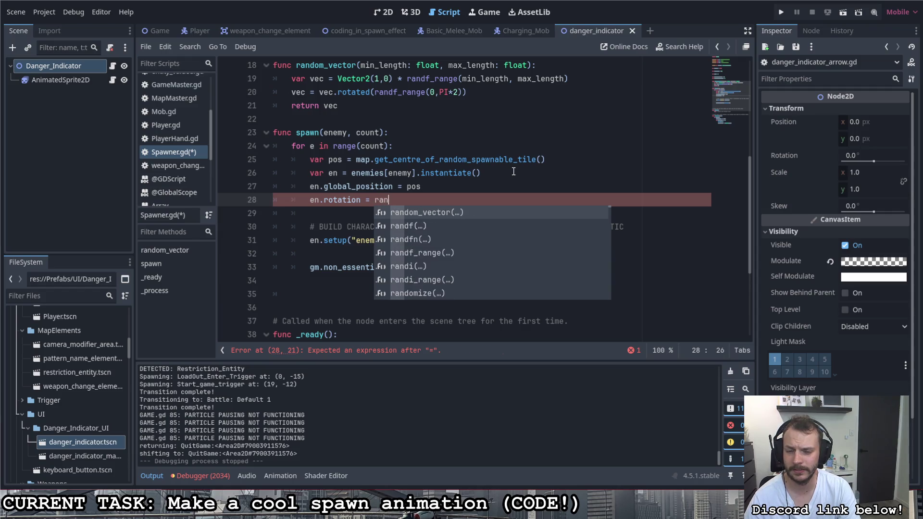
key(Down)
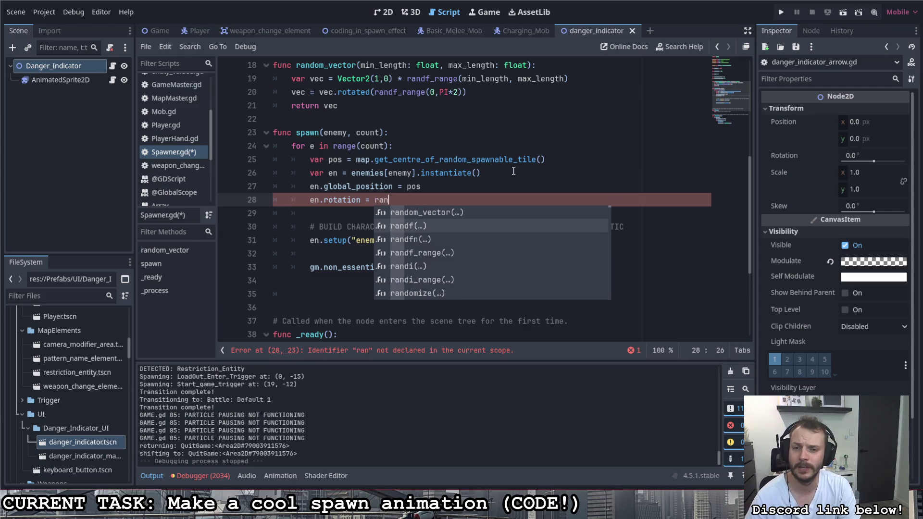
key(Return)
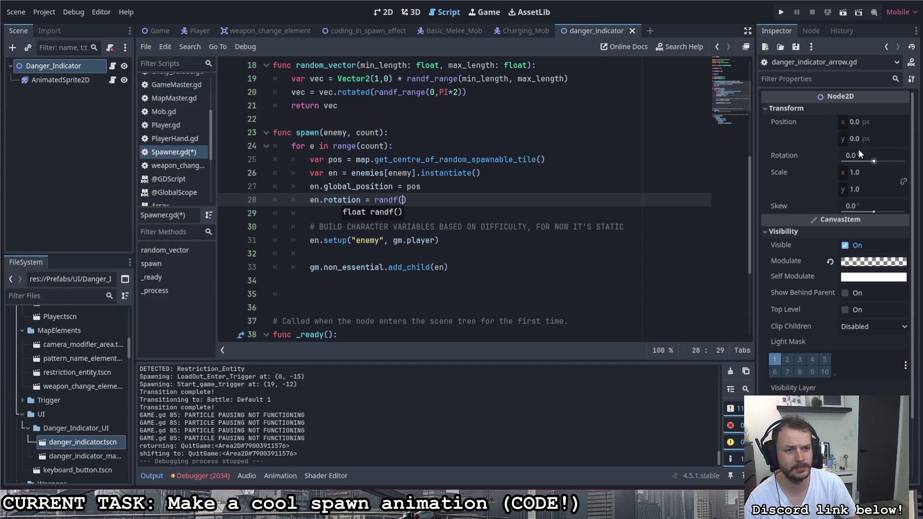
Finish the line as en.rotation = randf() * TAU, save, and run the project
drag(873, 161, 892, 163)
click(829, 157)
text(* 2*PI)
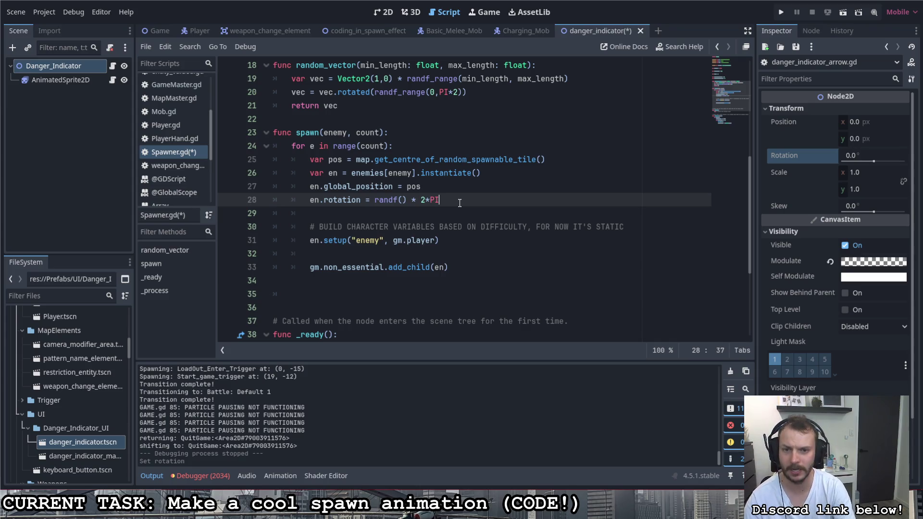
key(ctrl+s)
text(TAU)
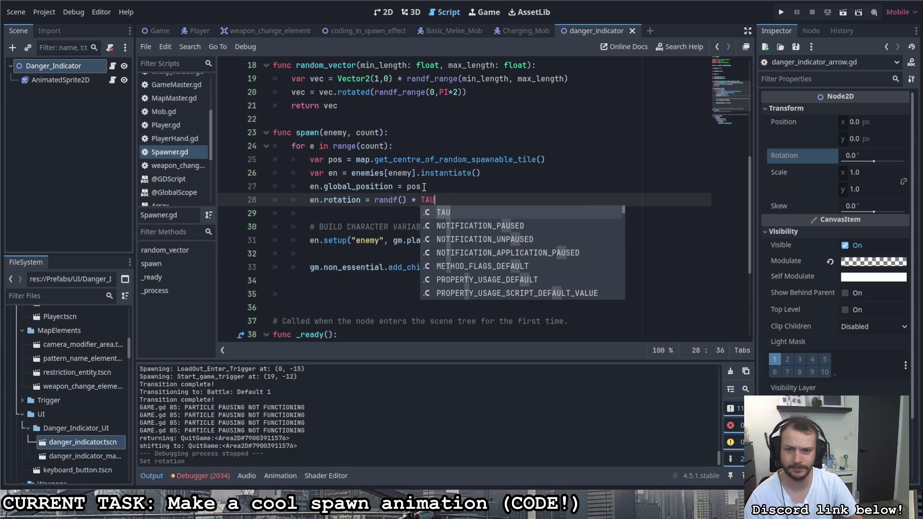
key(Return)
click(423, 200)
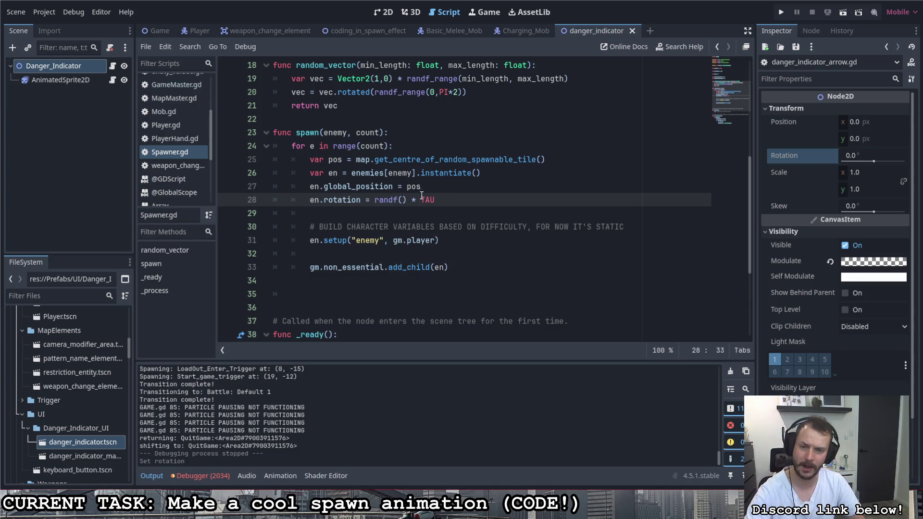
key(F5)
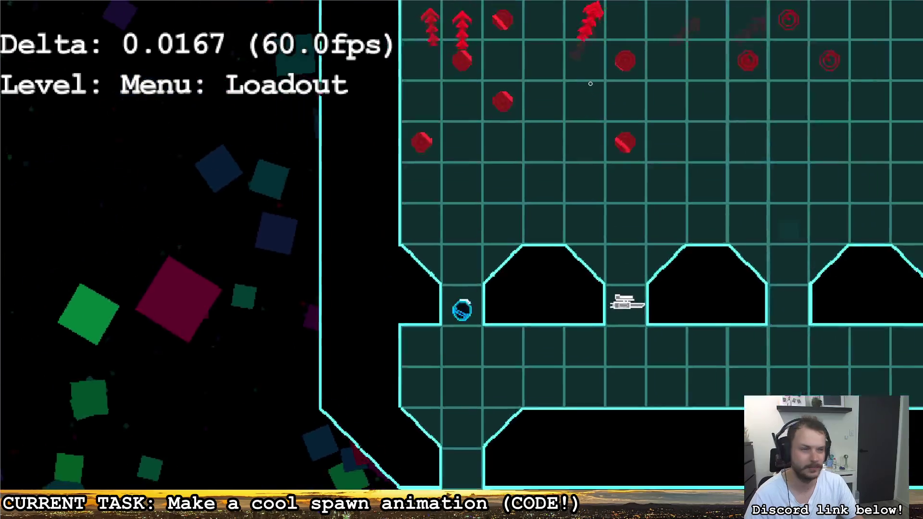
Pick up the gun in Loadout and walk through Main Menu into the red battle circle
key(d)
key(w)
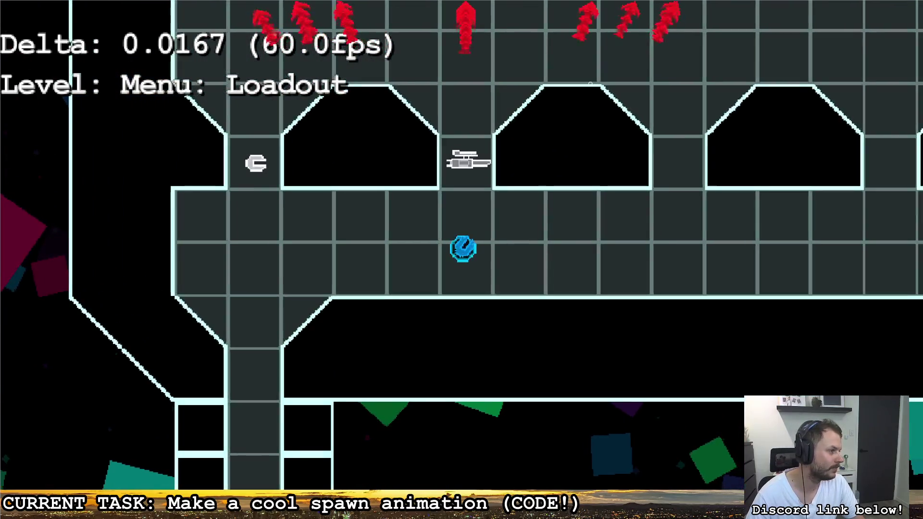
key(a)
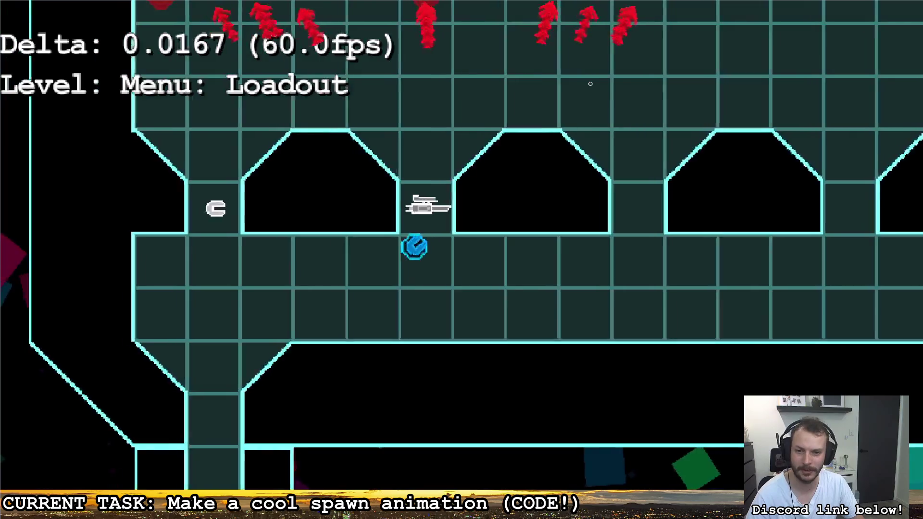
key(w)
key(d)
key(s)
key(a)
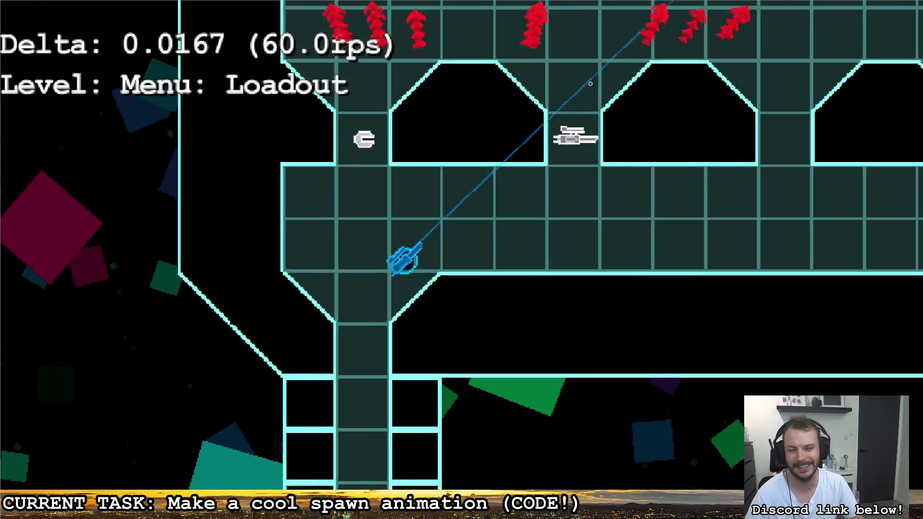
key(s)
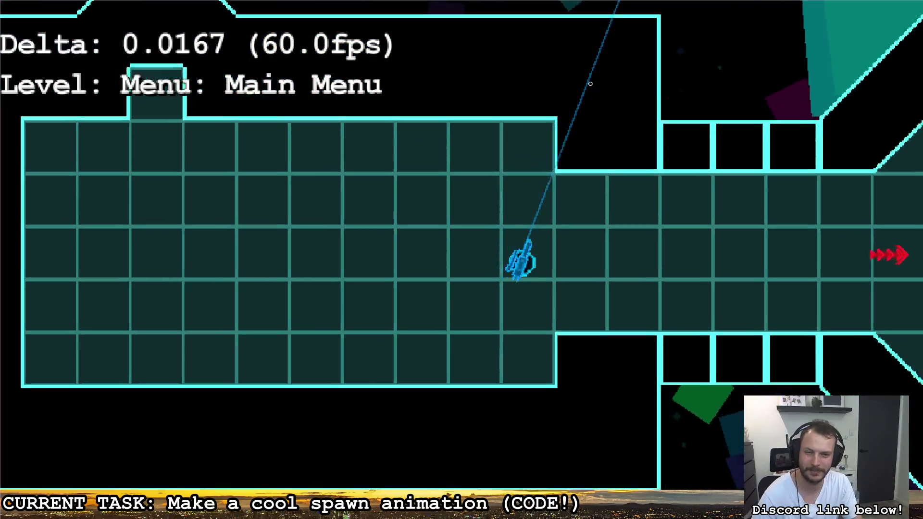
key(d)
key(s)
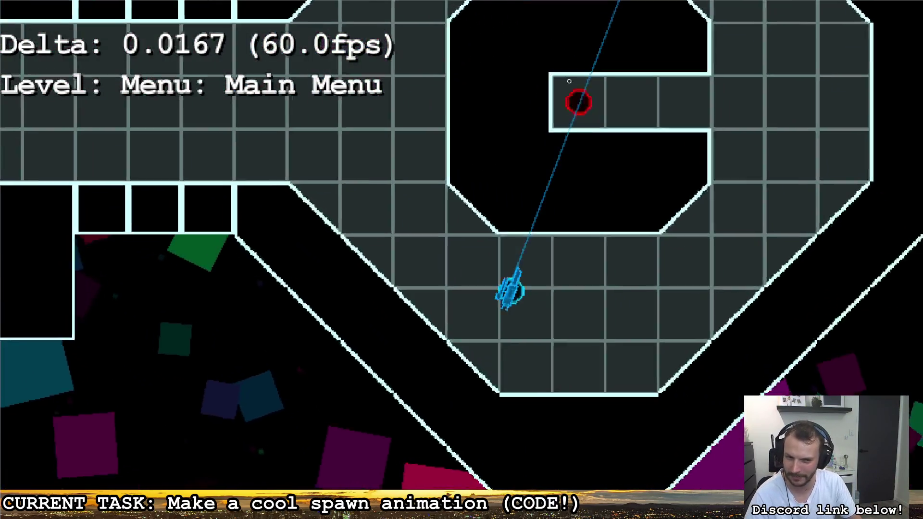
key(w)
key(a)
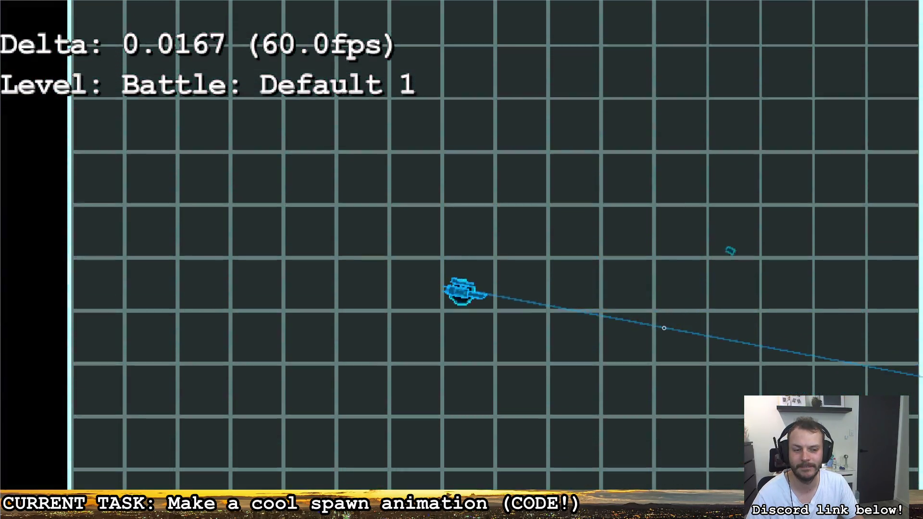
Move around the arena shooting six randomly rotated enemies as they spawn
key(d)
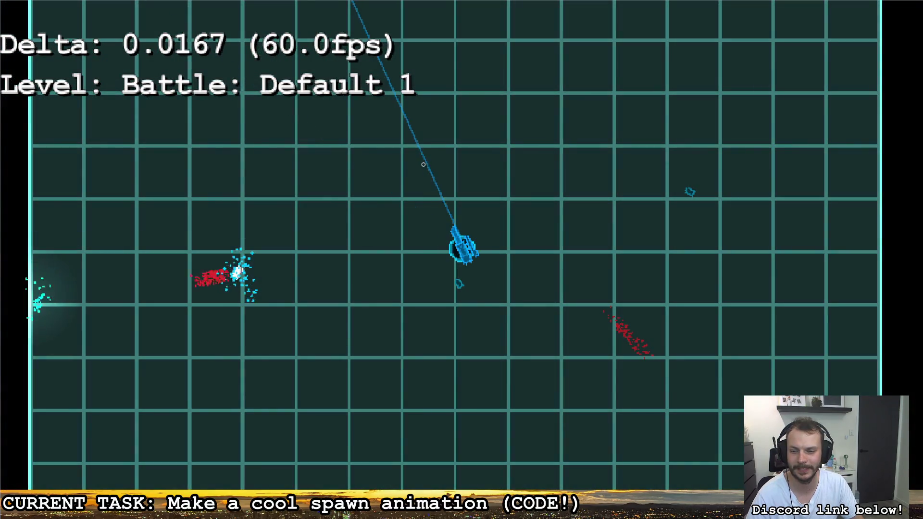
key(a)
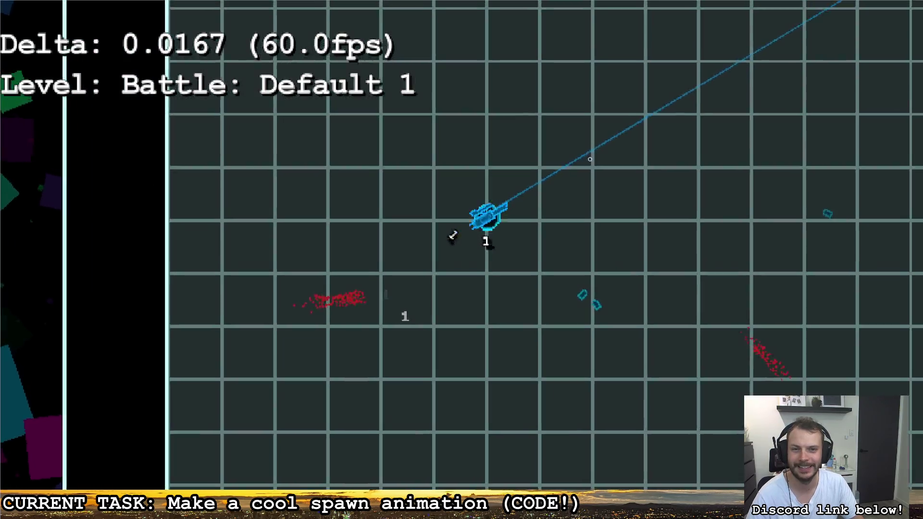
key(w+d)
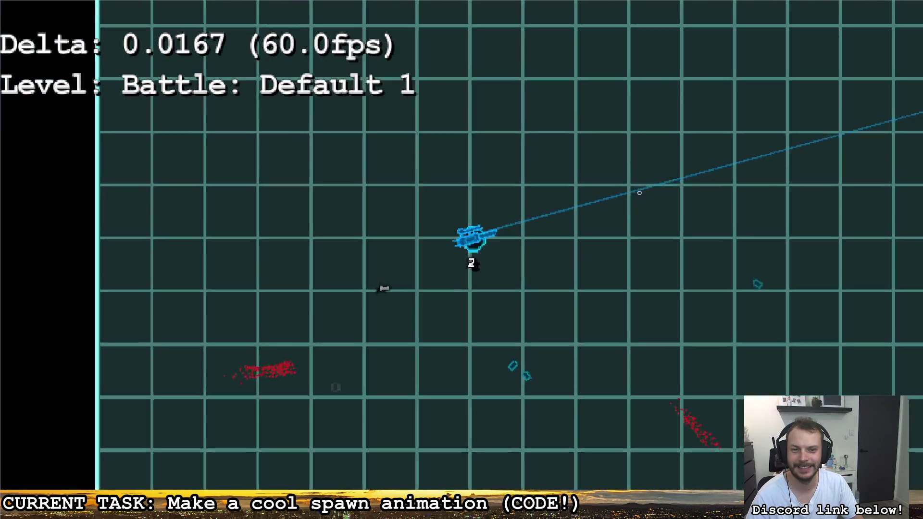
key(d)
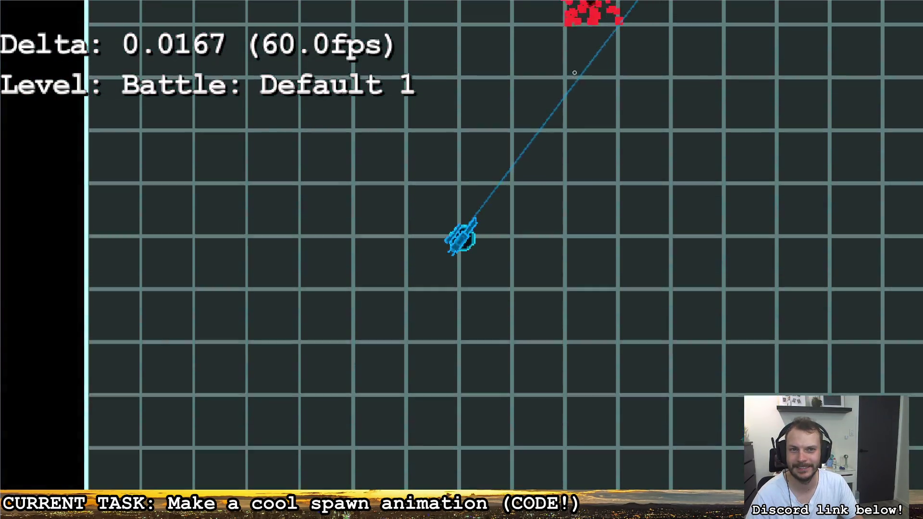
click(582, 120)
key(a)
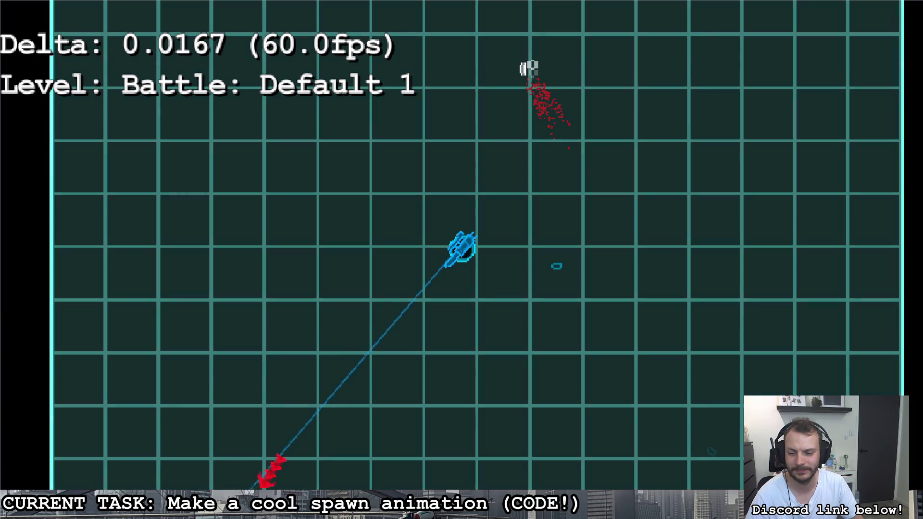
click(346, 422)
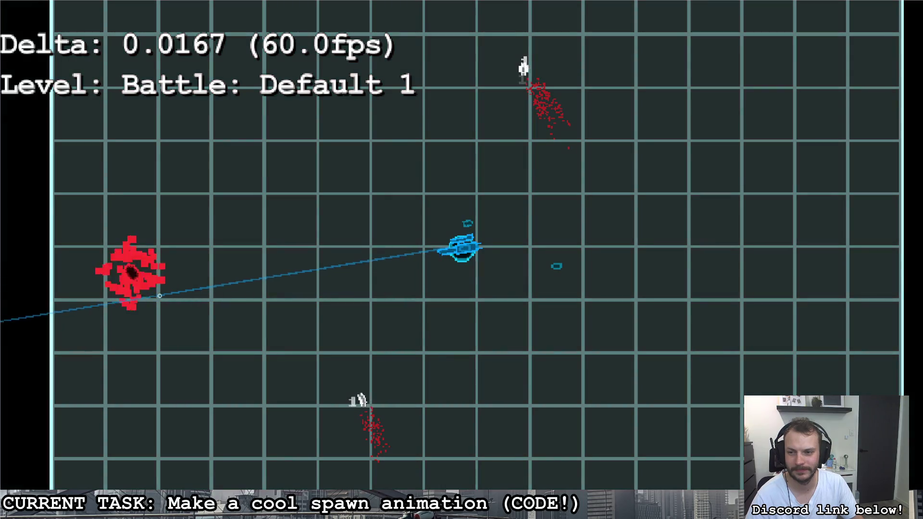
click(205, 265)
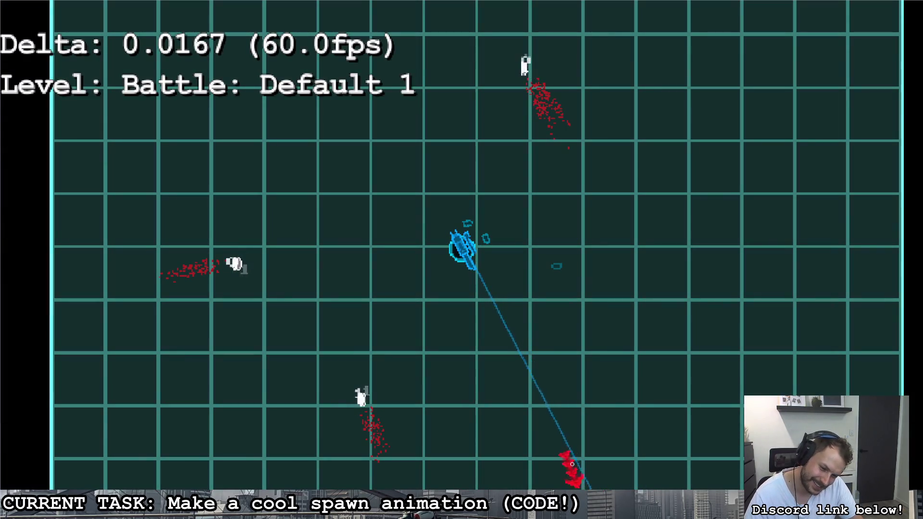
click(546, 457)
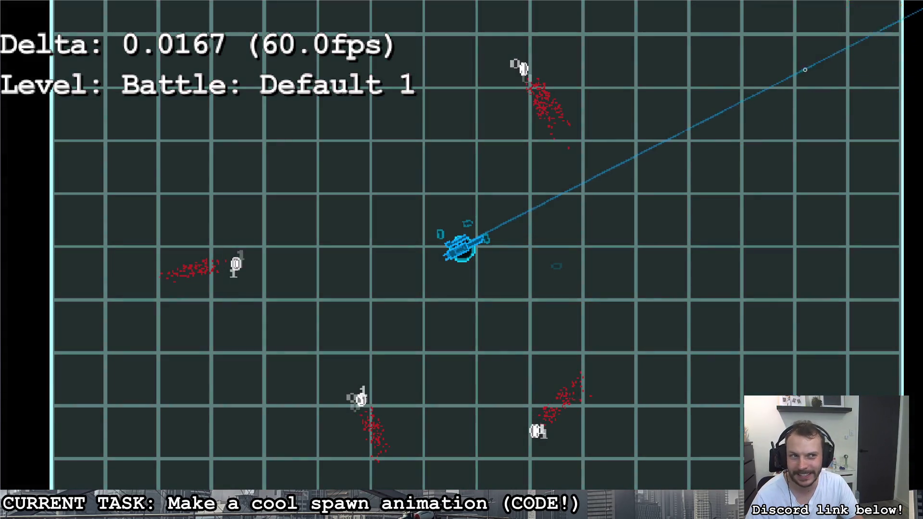
click(762, 72)
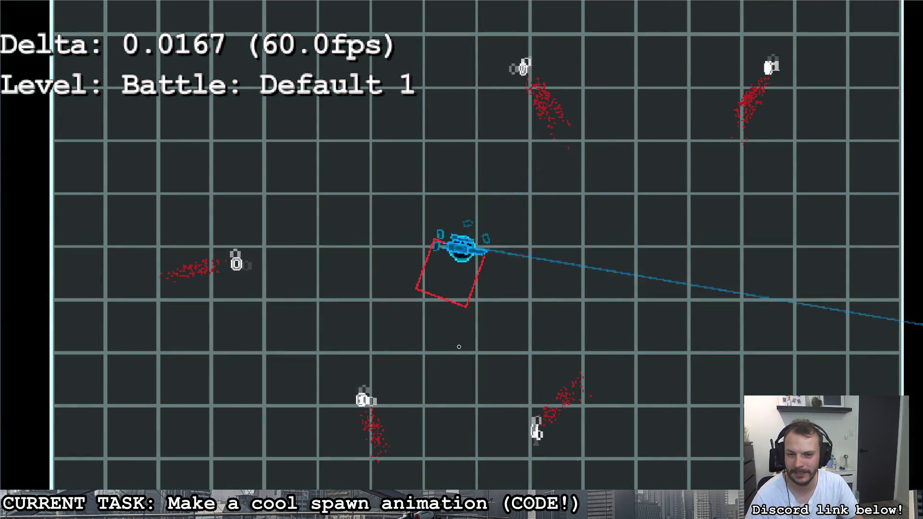
click(447, 358)
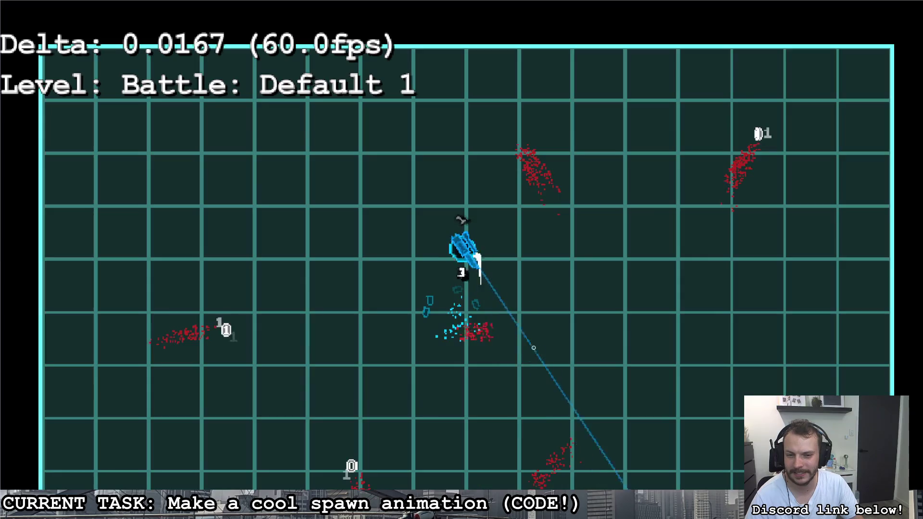
Quit the game from the pause menu back to the editor
key(Escape)
key(Right)
key(Return)
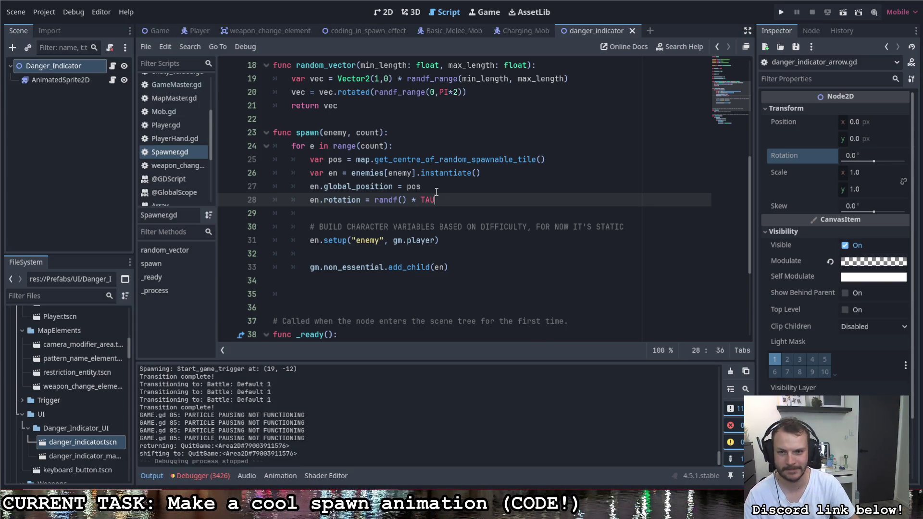
Switch to the coding_in_spawn_effect.gd script and find the reset() function
scroll(447, 178, up, 5)
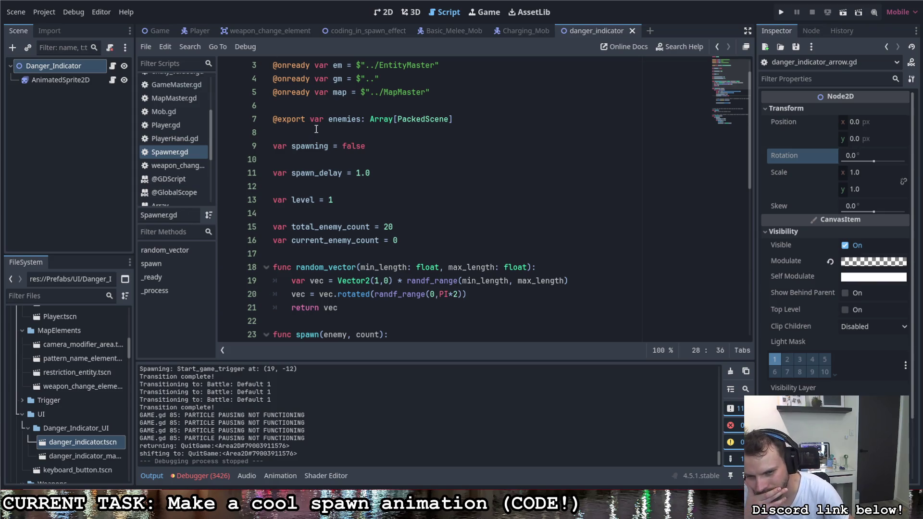
click(344, 28)
scroll(345, 144, up, 10)
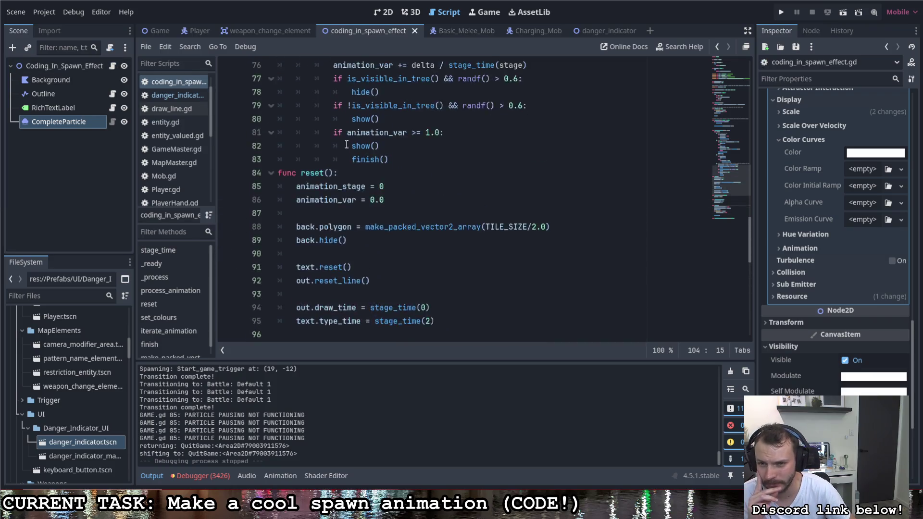
scroll(346, 145, down, 6)
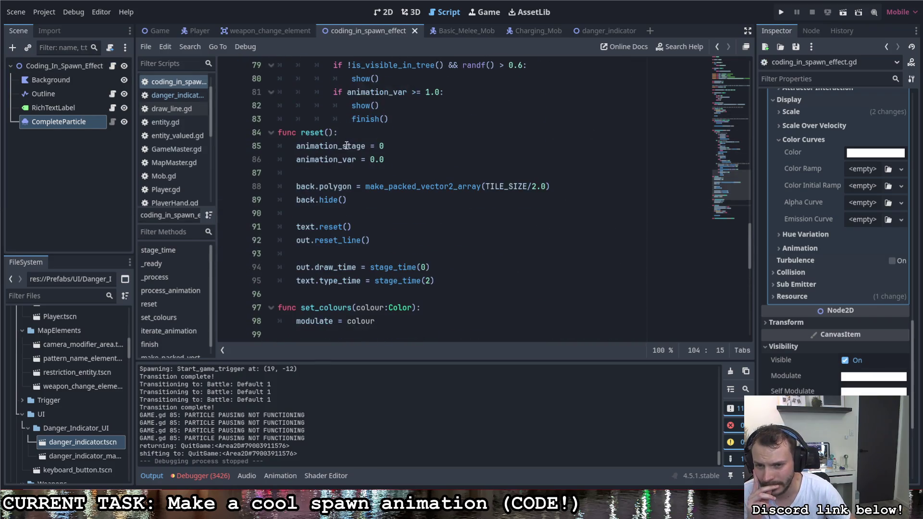
scroll(390, 239, up, 13)
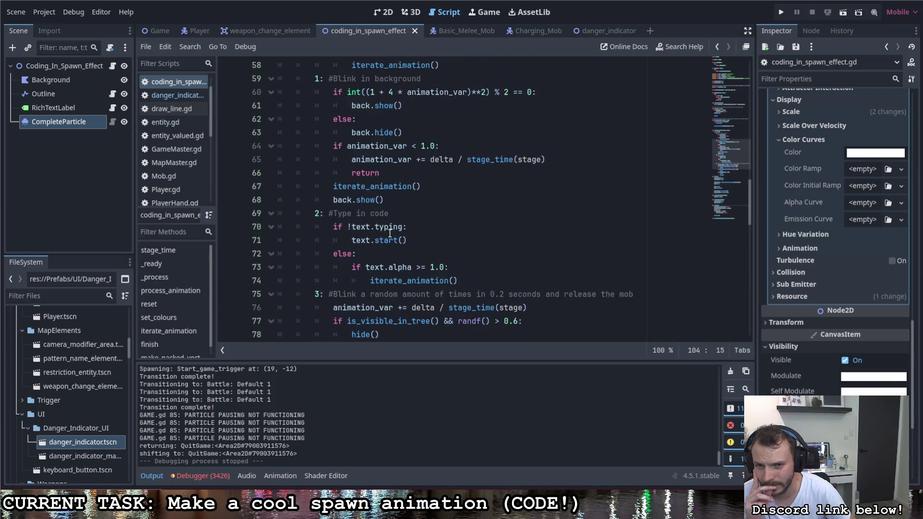
scroll(349, 246, up, 4)
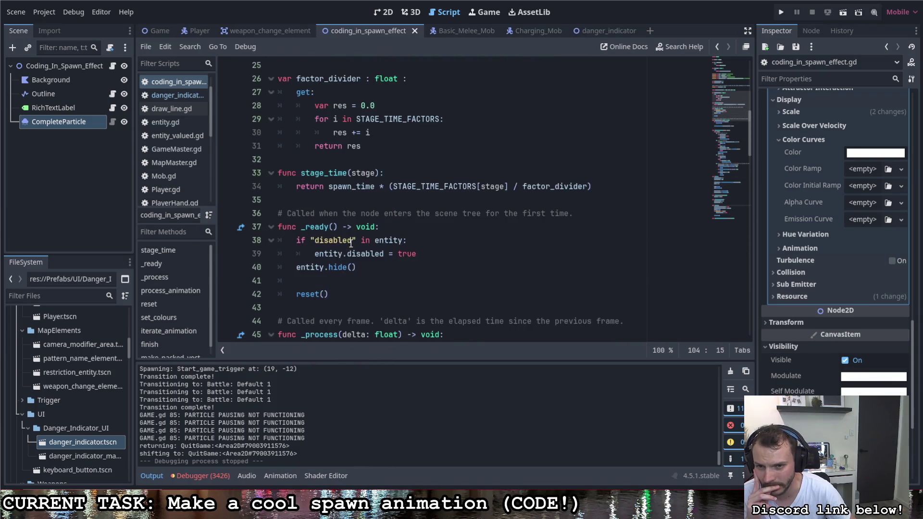
scroll(353, 226, down, 17)
Begin a rotation line at the top of reset(), save the script and run the game
click(381, 177)
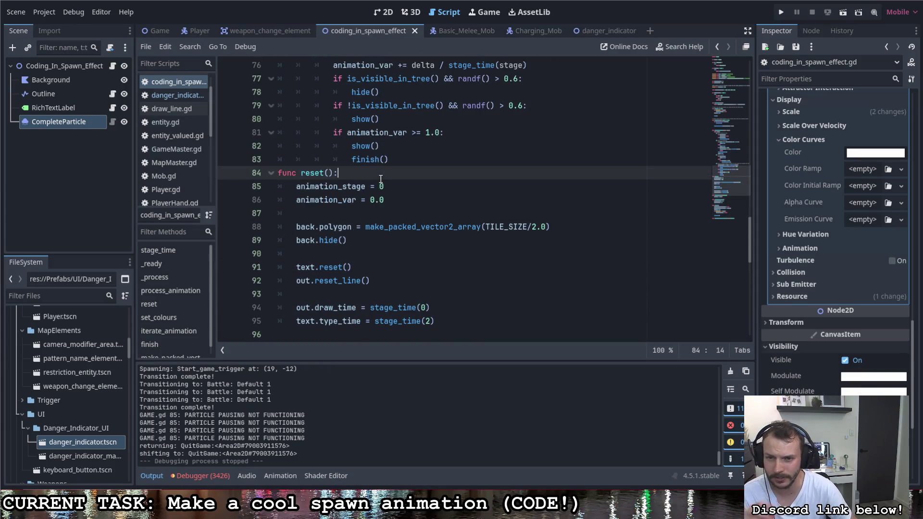
key(Return)
key(Return)
key(Up)
text(r)
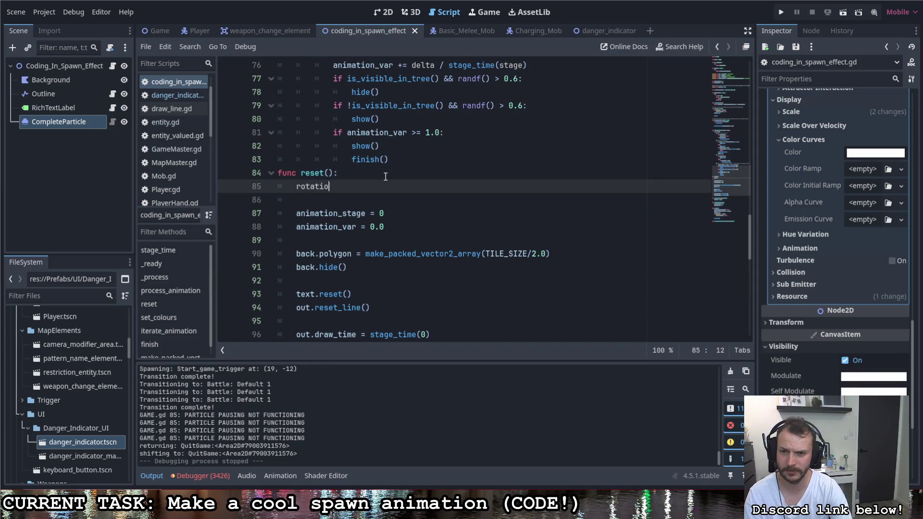
key(ctrl+s)
click(780, 11)
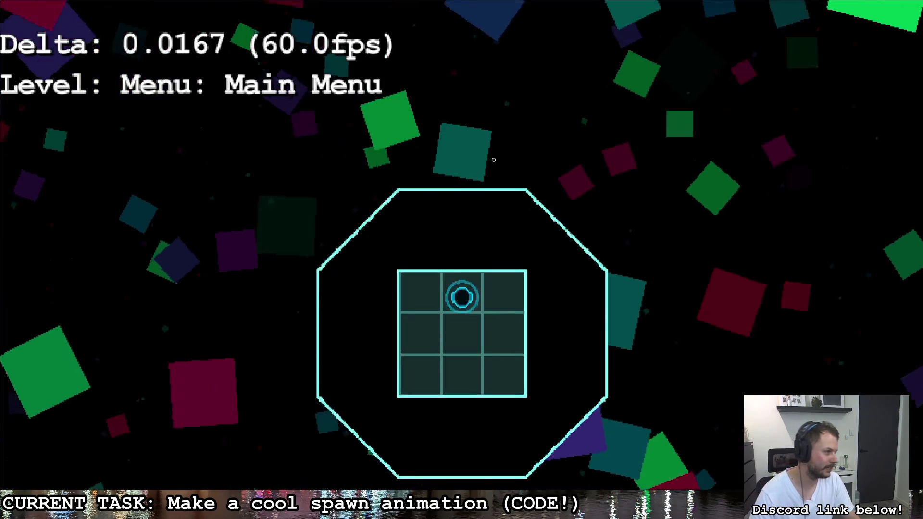
Collect the C item and gun in Loadout, head into Main Menu, then quit with Escape
key(w)
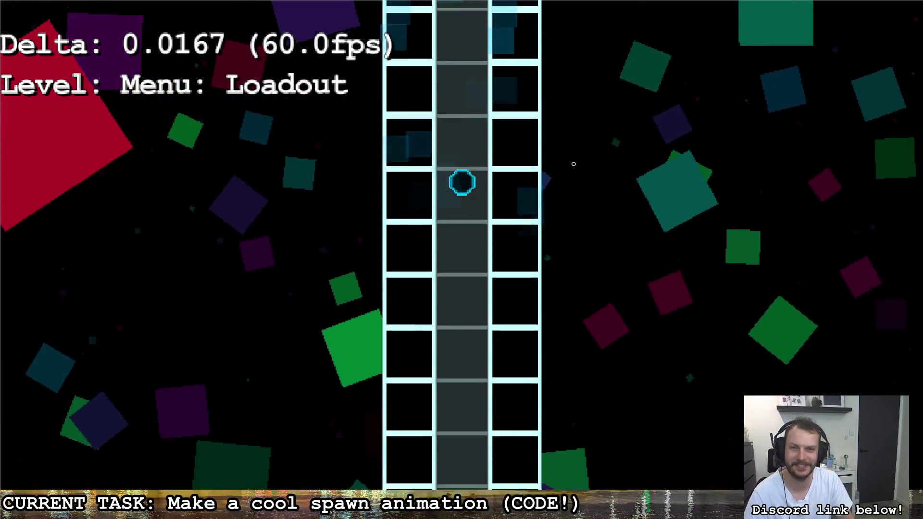
key(w)
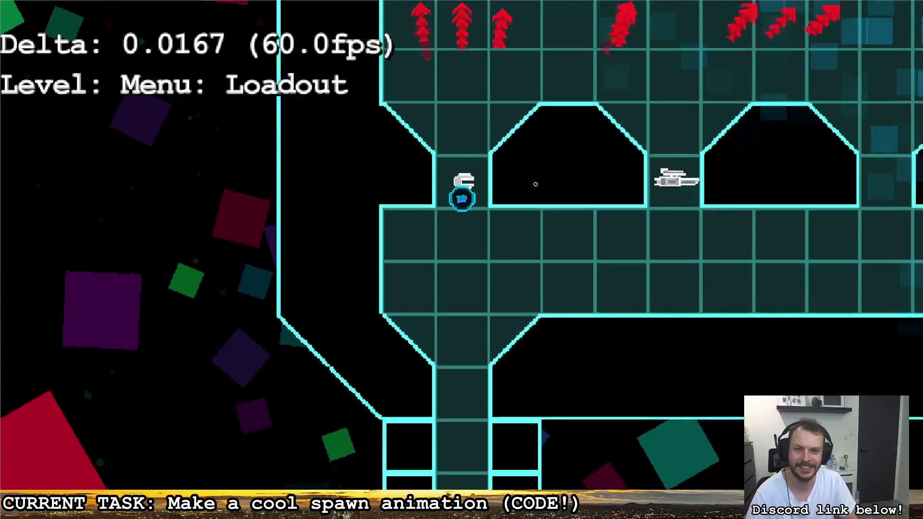
key(s)
key(d)
key(w)
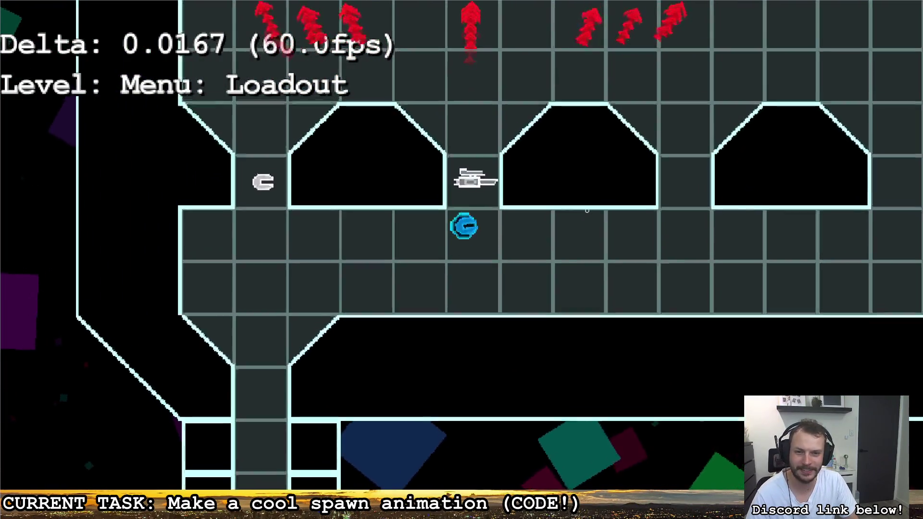
key(s)
key(a)
key(s)
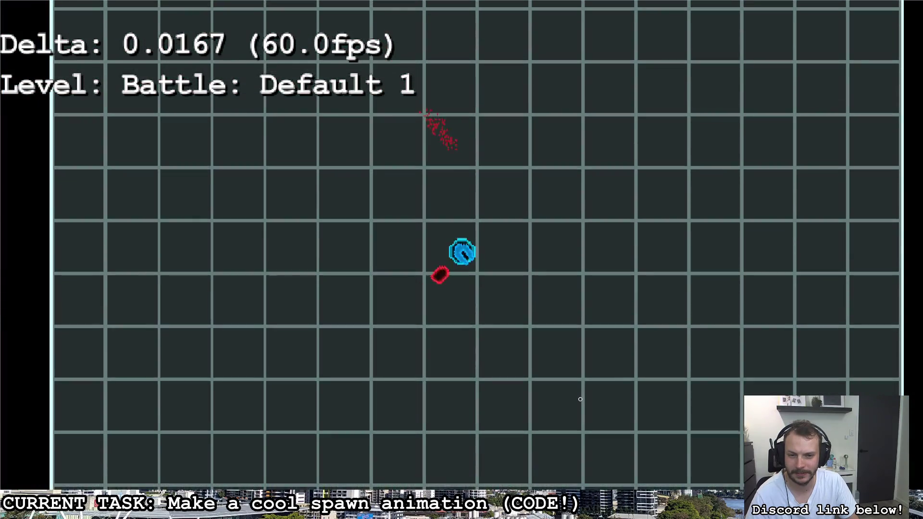
key(Escape)
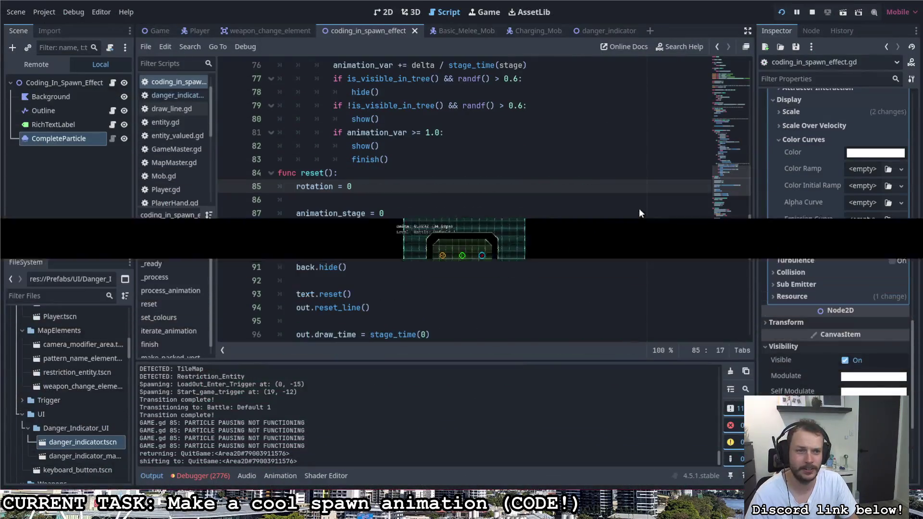
On the Game scene's Spawner, add a second Enemies slot and drag Charging_Mob.tscn into it
click(164, 30)
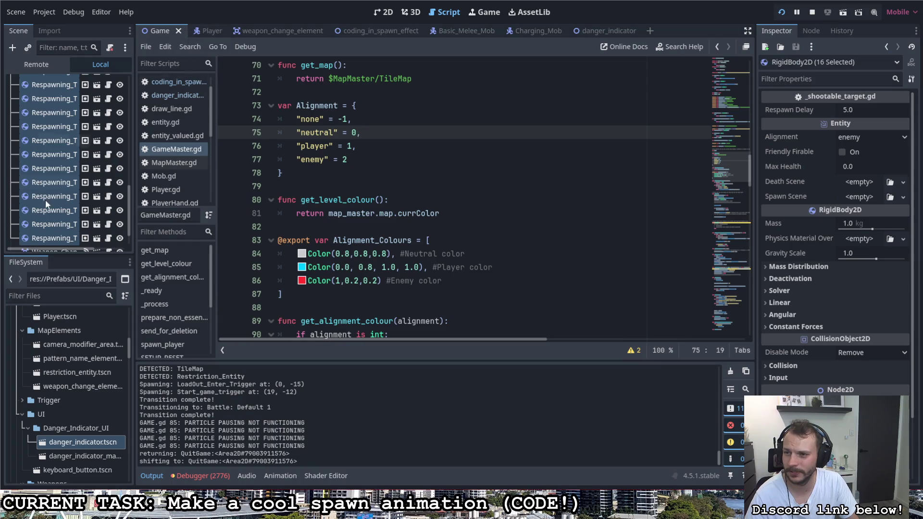
click(51, 137)
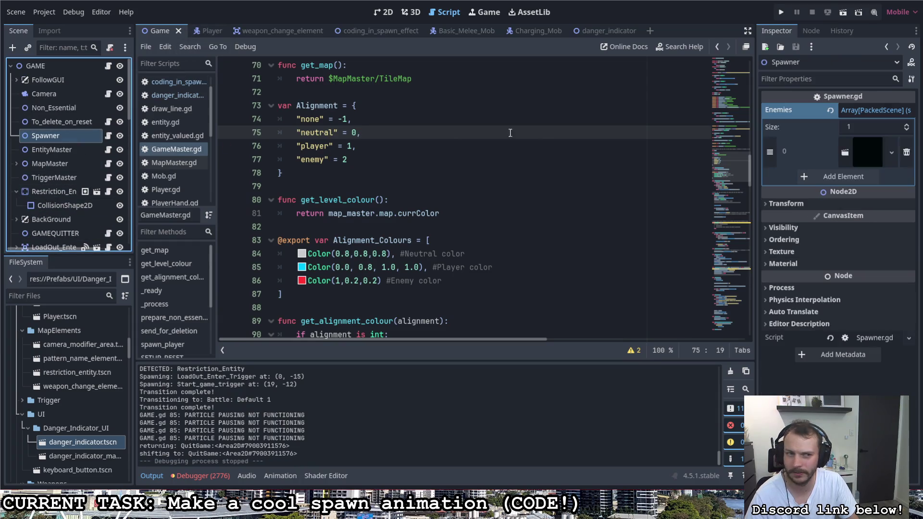
click(847, 178)
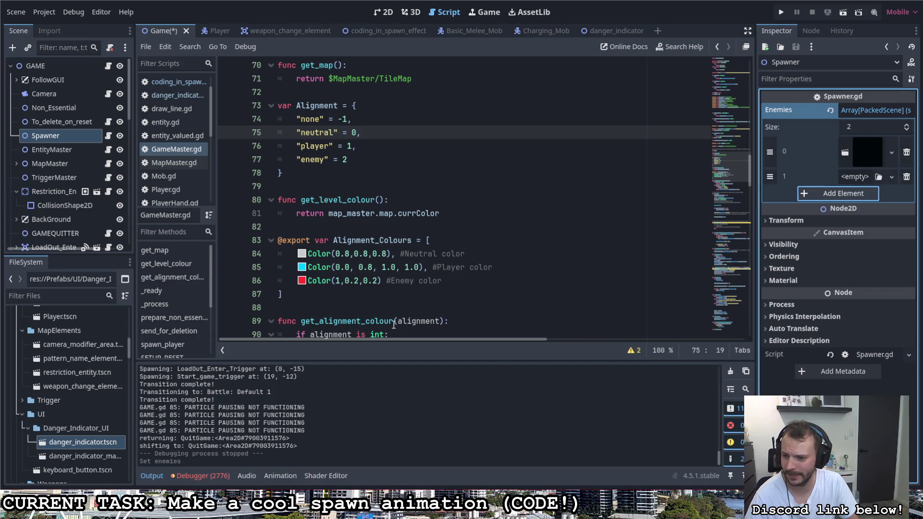
scroll(55, 392, down, 5)
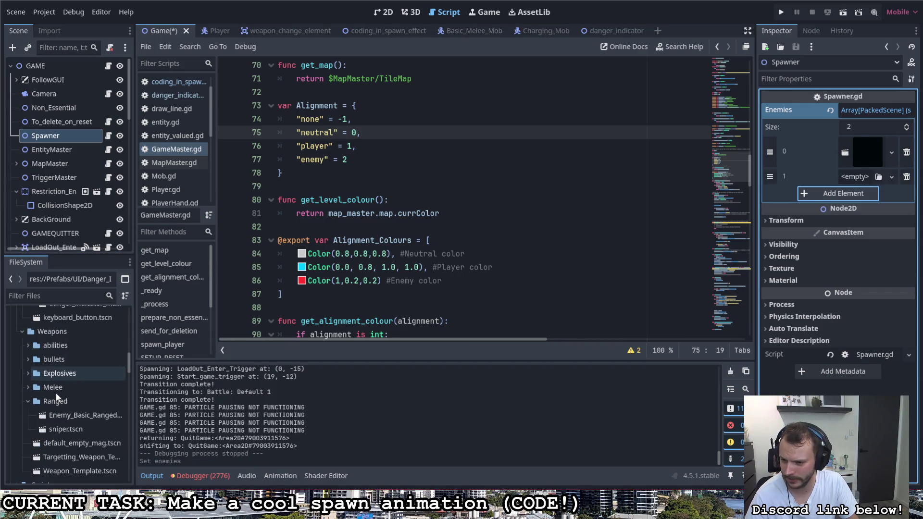
click(27, 401)
click(23, 332)
scroll(54, 362, up, 10)
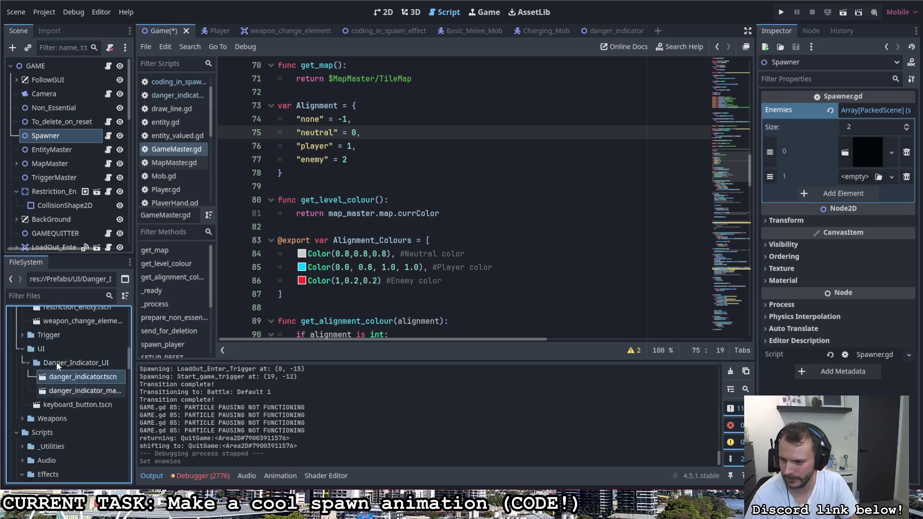
scroll(34, 409, down, 2)
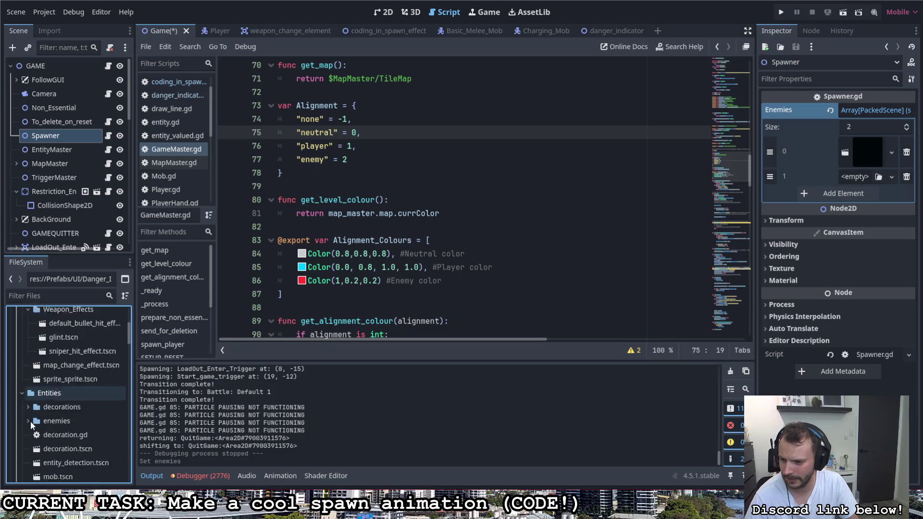
click(28, 399)
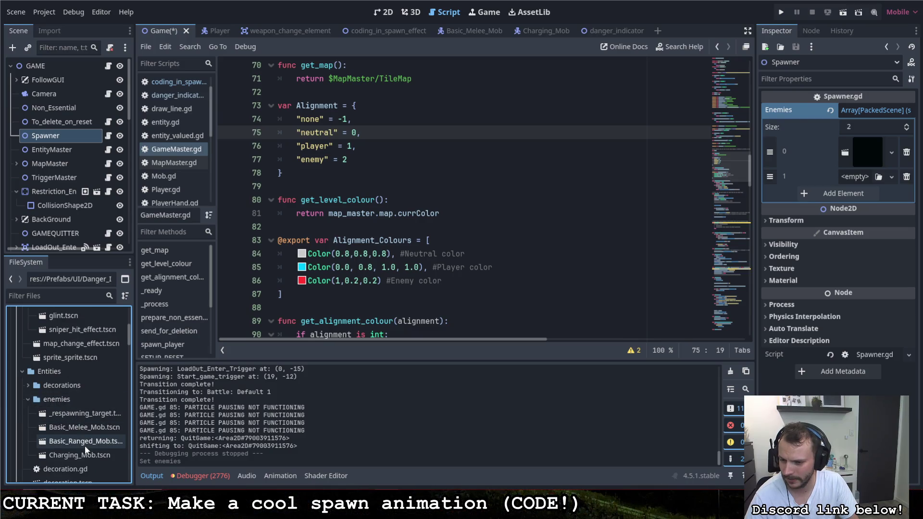
mouse_move(82, 454)
mouse_down()
mouse_move(642, 395)
mouse_move(852, 174)
mouse_up()
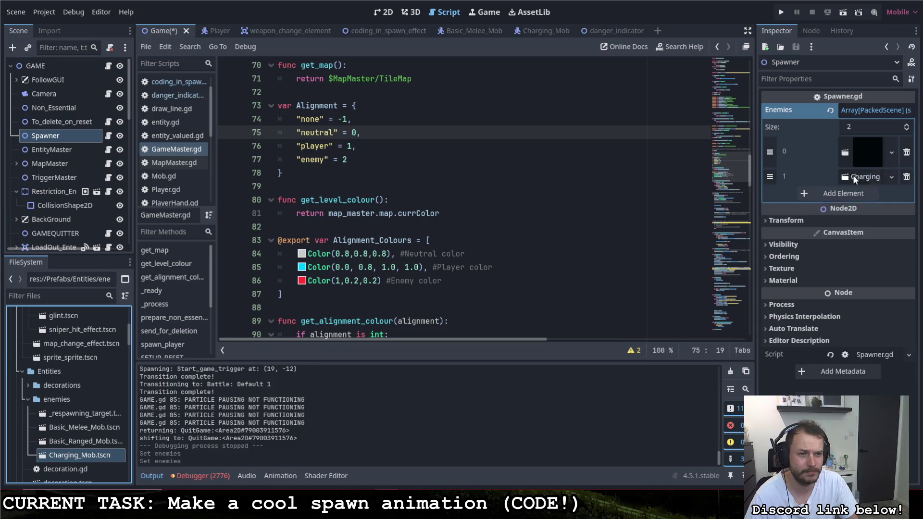
Save the Game scene, run it, and walk through Loadout grabbing the gun
key(ctrl+s)
key(F5)
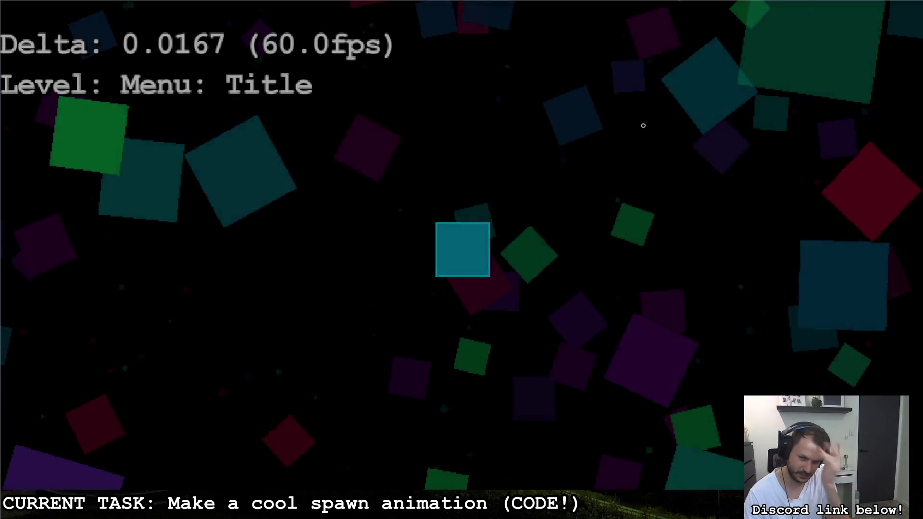
key(w)
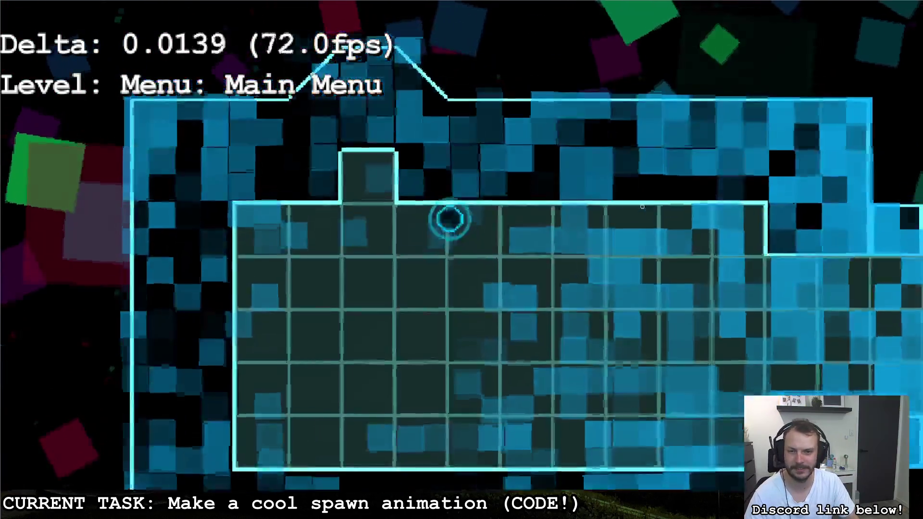
key(w)
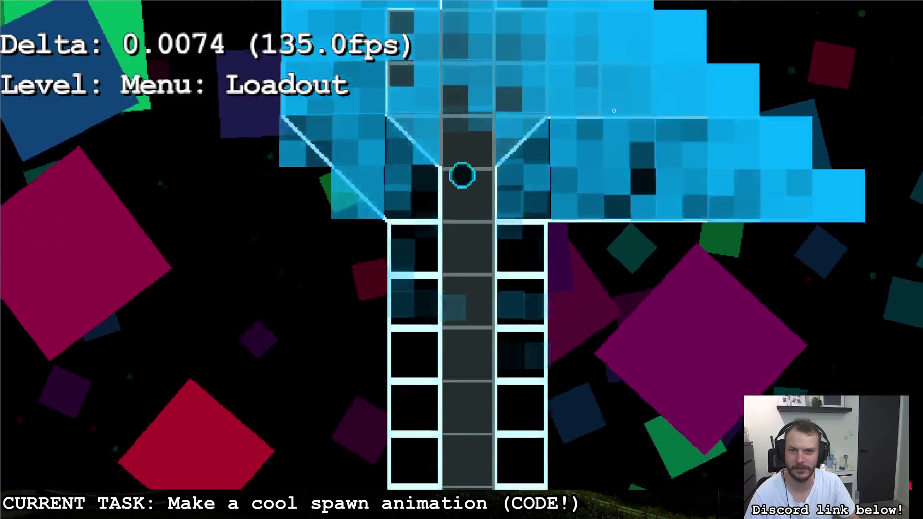
key(d)
key(d)
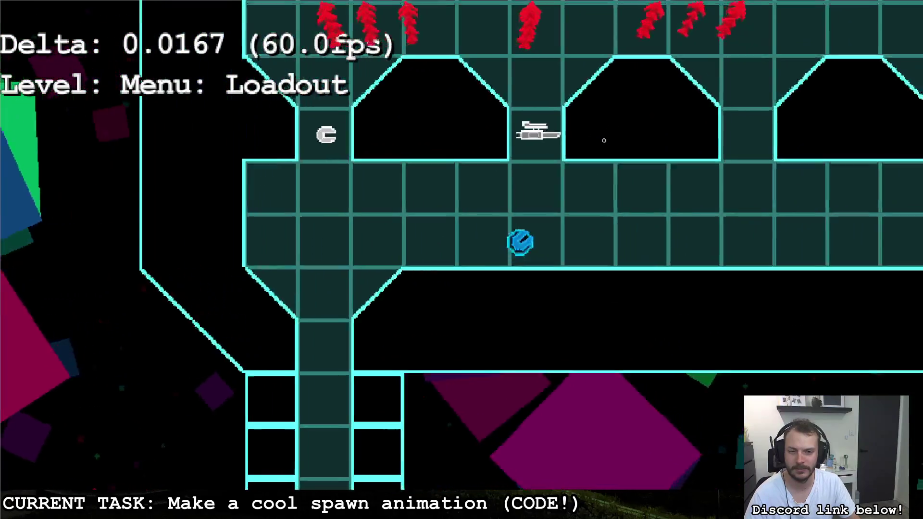
key(w)
key(s)
key(a)
key(a)
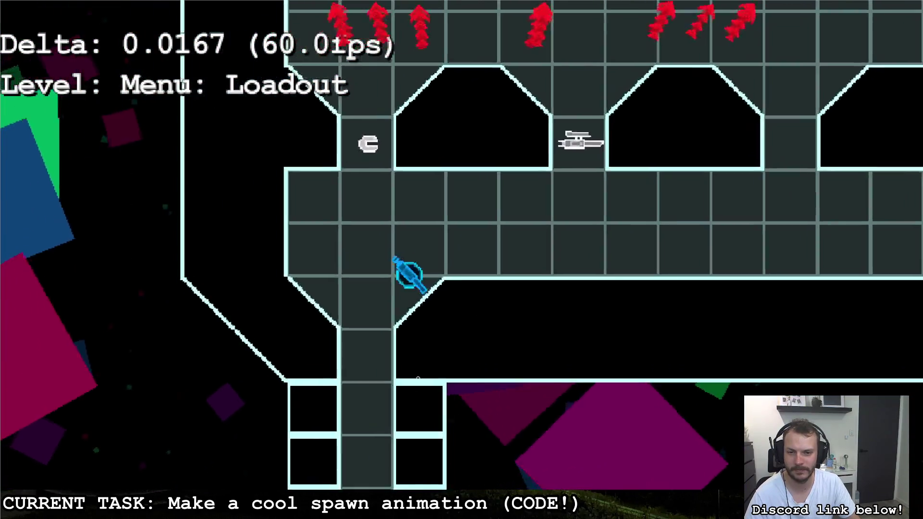
key(s)
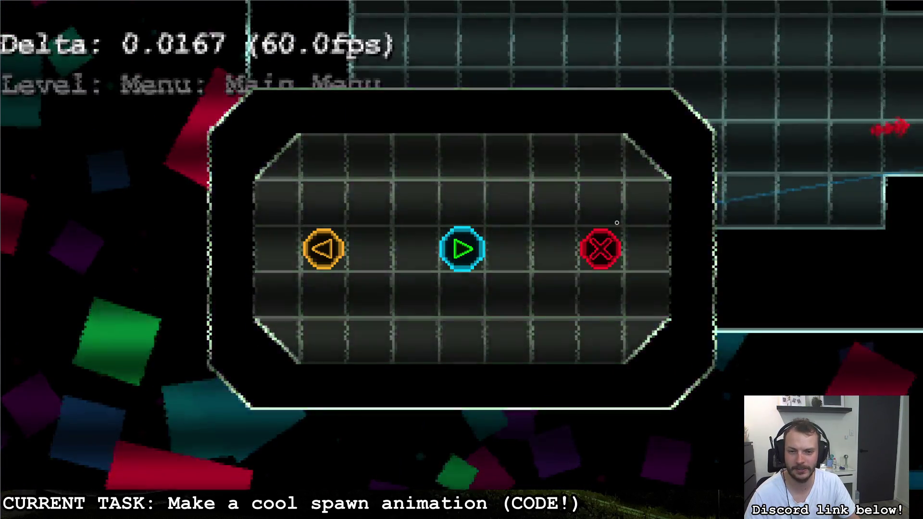
Enter the level and shoot the red target, respawn via the pause menu, then shoot it again
key(Return)
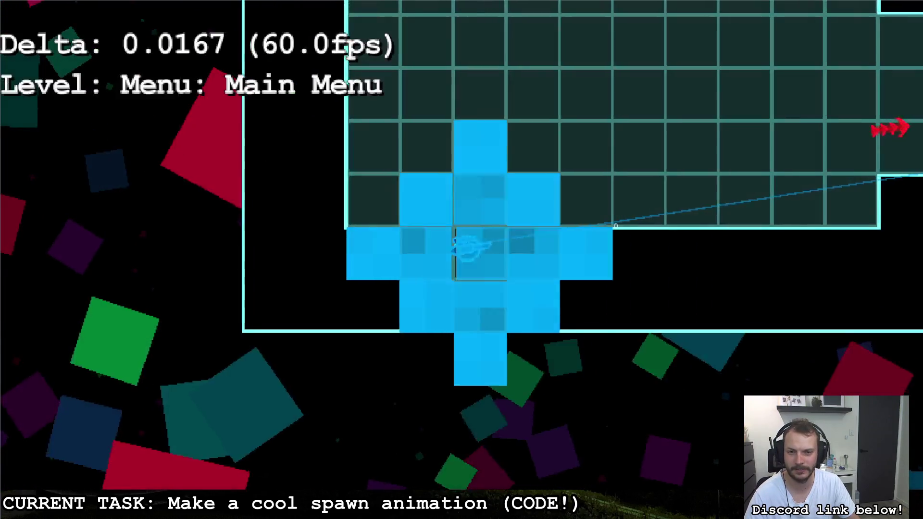
key(d)
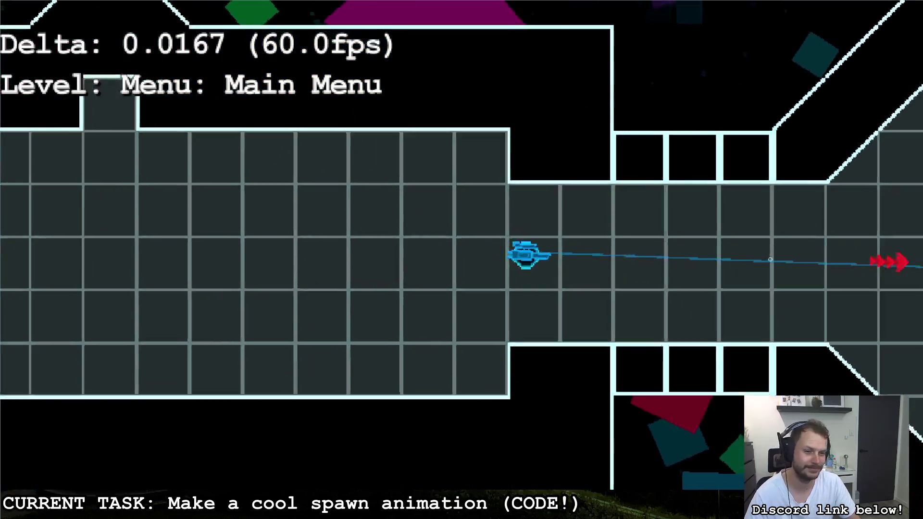
key(w)
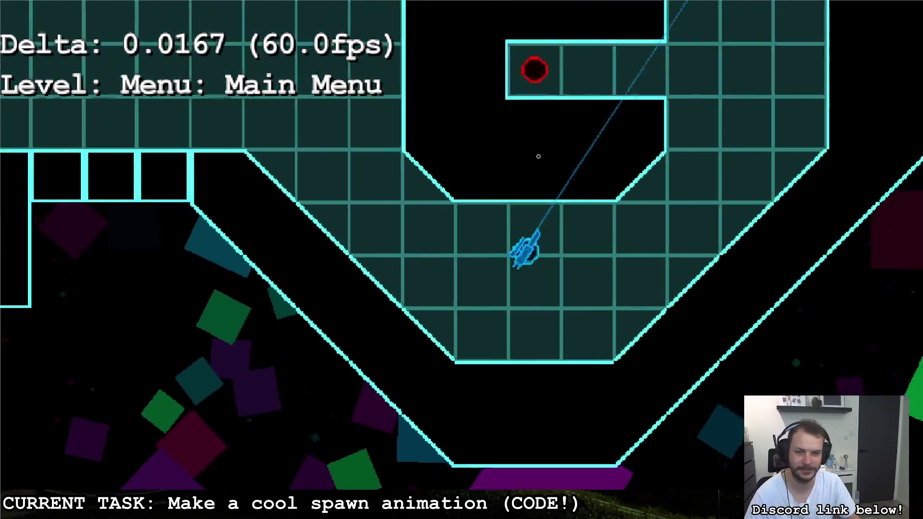
click(365, 154)
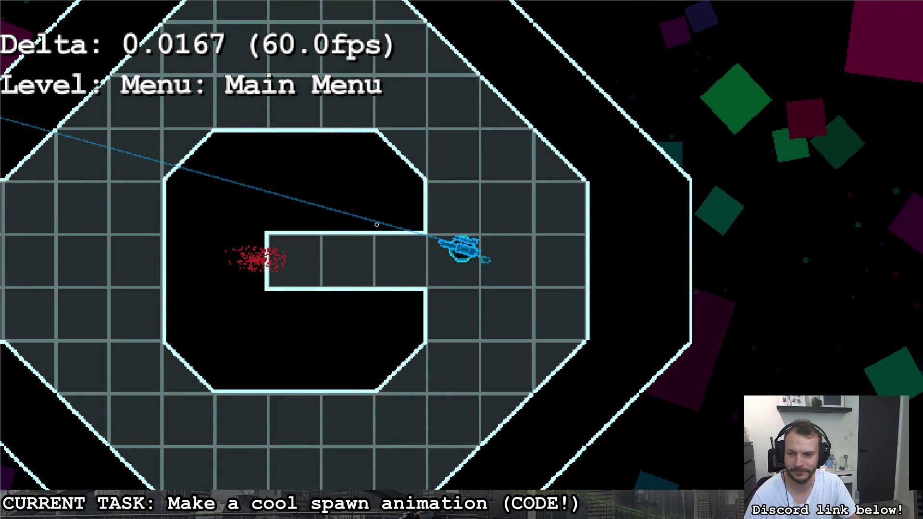
key(Escape)
click(366, 249)
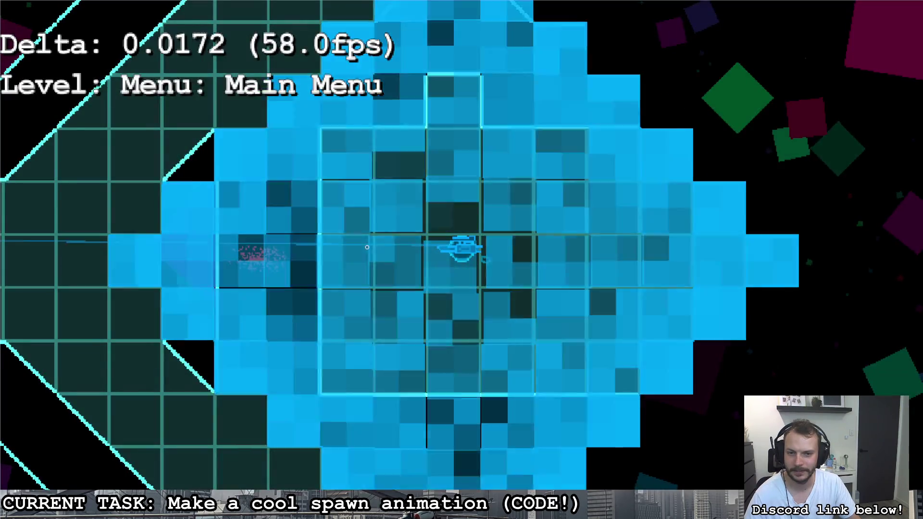
key(d)
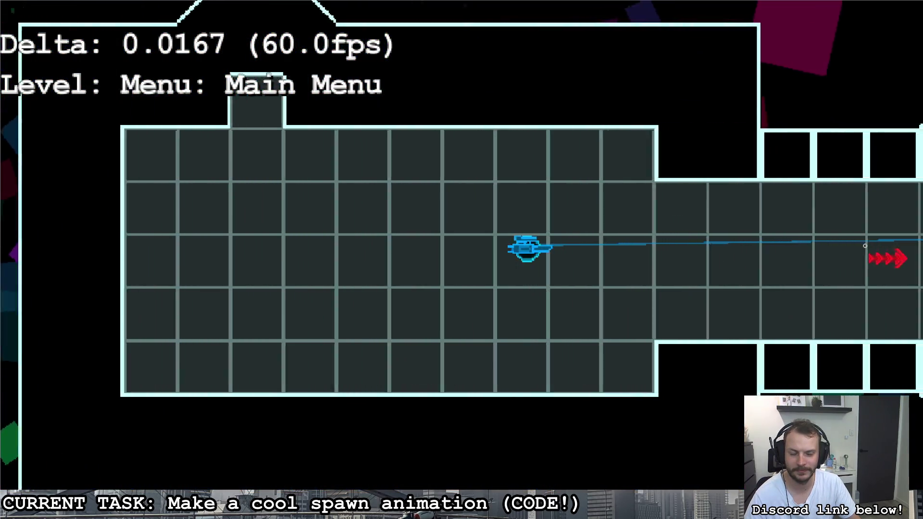
key(w)
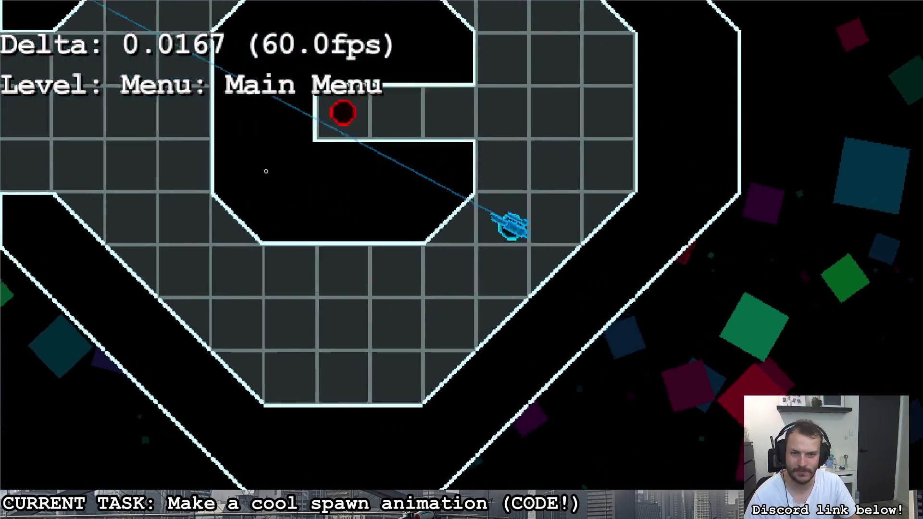
key(s)
click(208, 250)
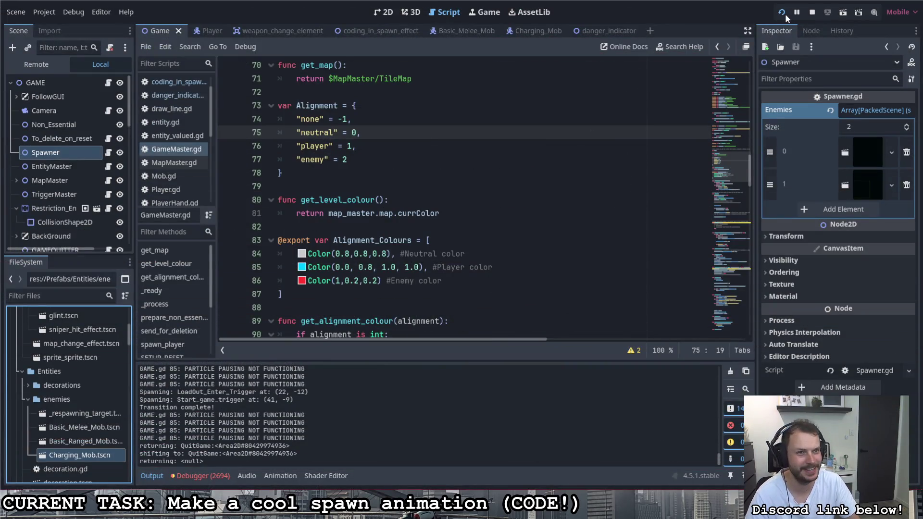
Rerun the game, walk through the loadout into Battle: Default 1, watch enemies spawn, then quit
click(782, 18)
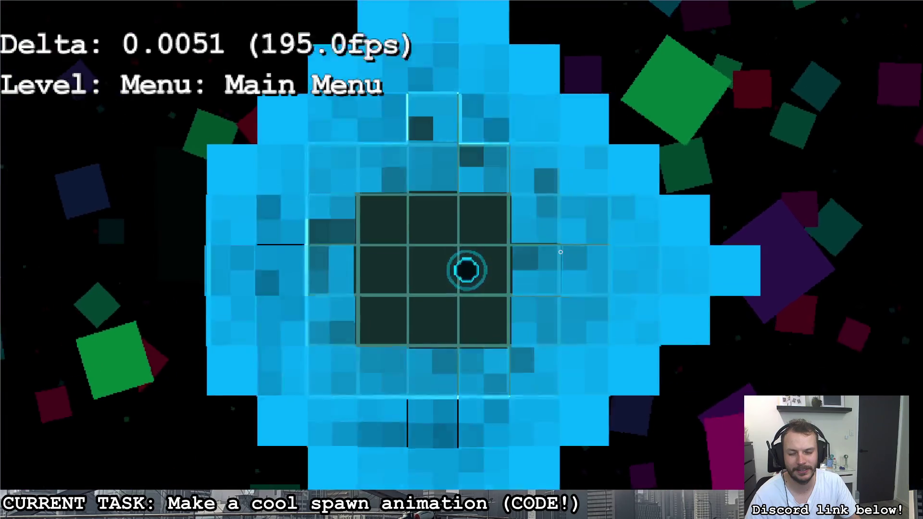
key(w)
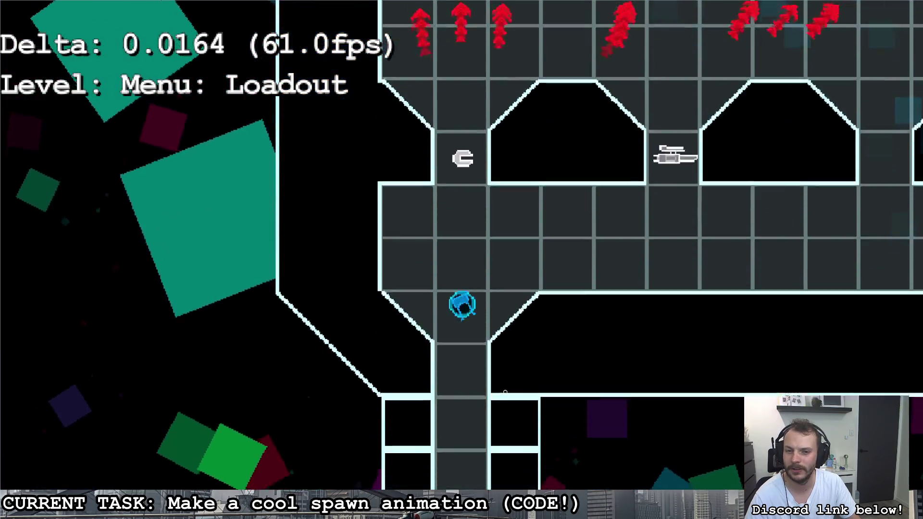
key(s)
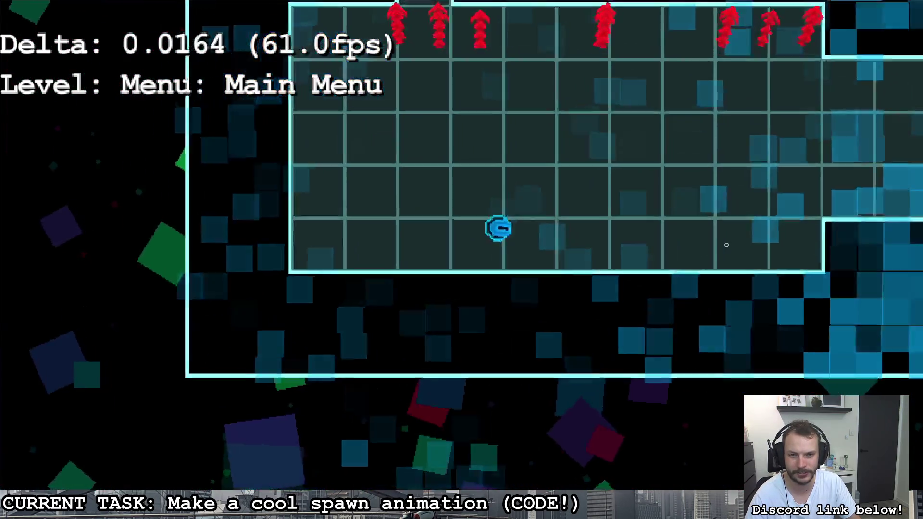
key(d)
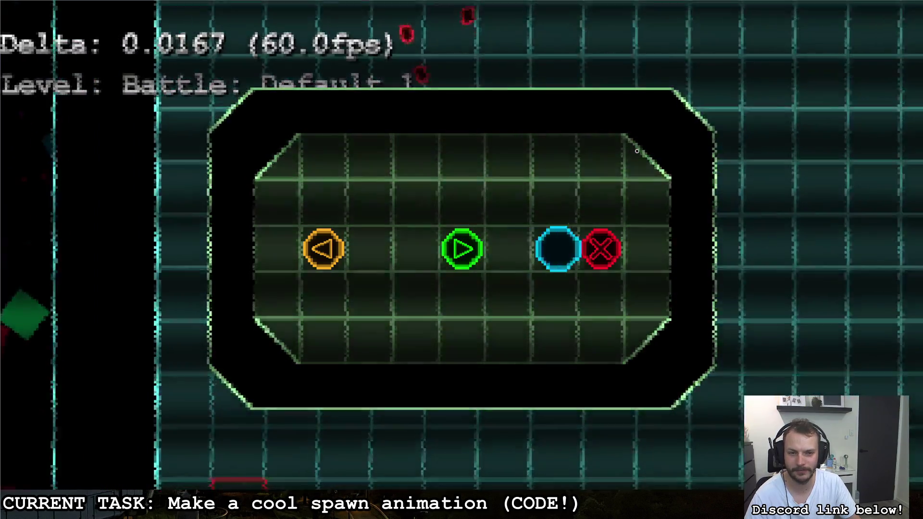
key(d)
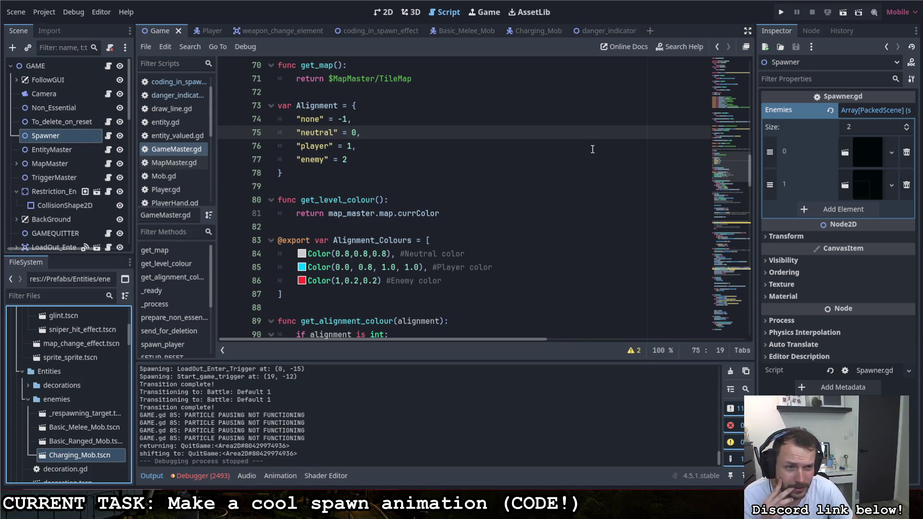
Scroll through GameMaster.gd, then open Spawner.gd to its spawn_delay, level and enemy count variables
scroll(536, 168, up, 2)
scroll(529, 165, down, 12)
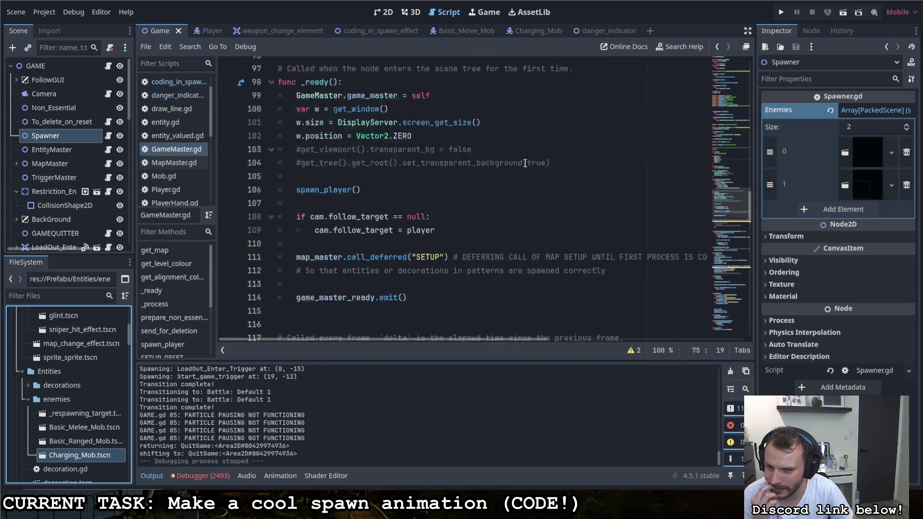
scroll(525, 162, down, 9)
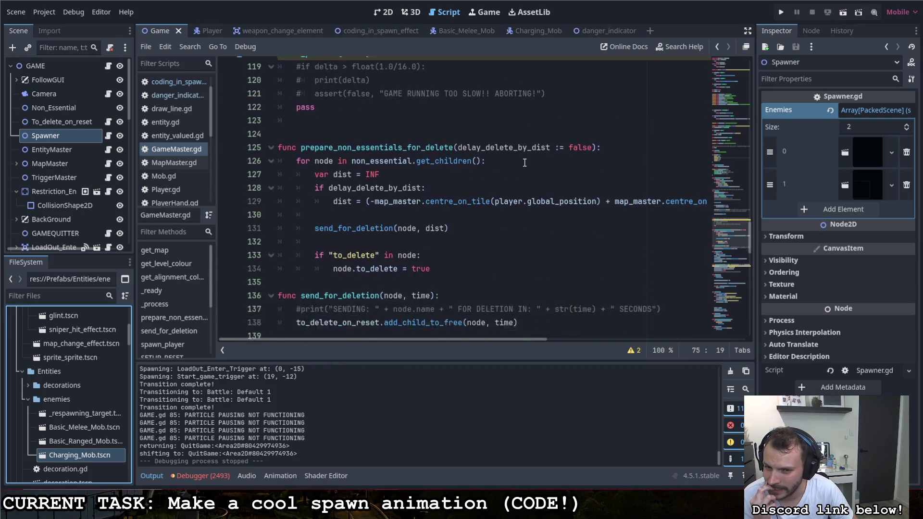
scroll(524, 162, down, 4)
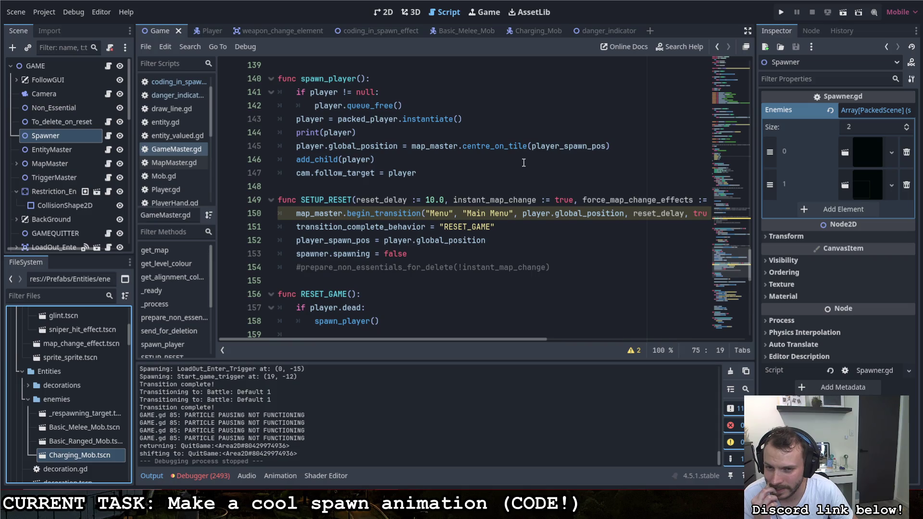
scroll(523, 163, down, 8)
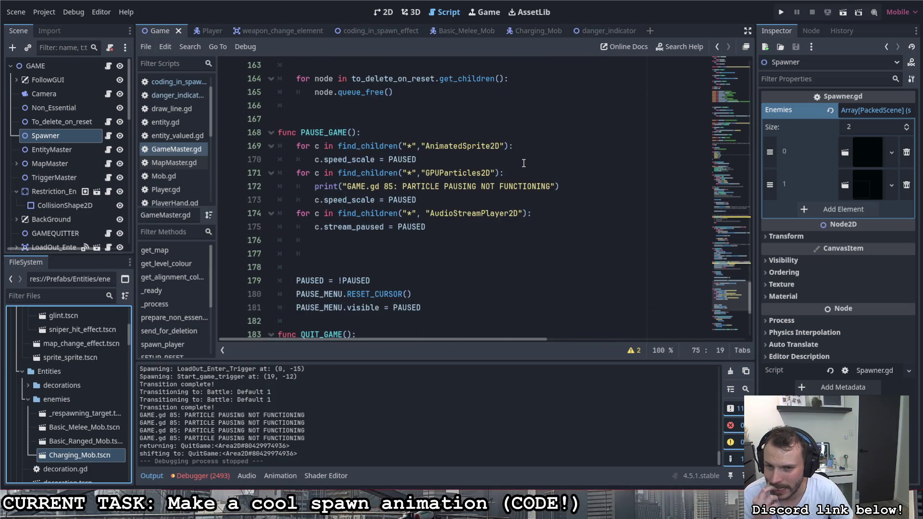
scroll(523, 163, down, 5)
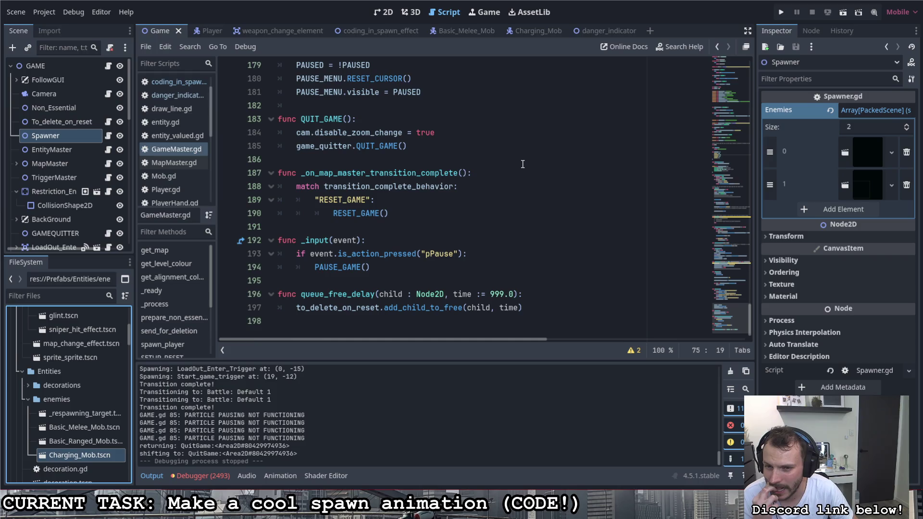
click(110, 137)
scroll(381, 165, down, 4)
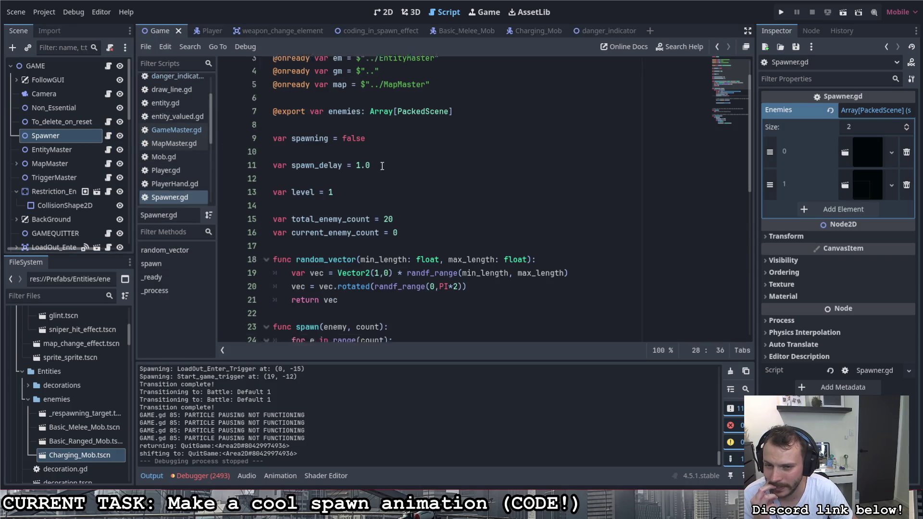
scroll(381, 165, up, 3)
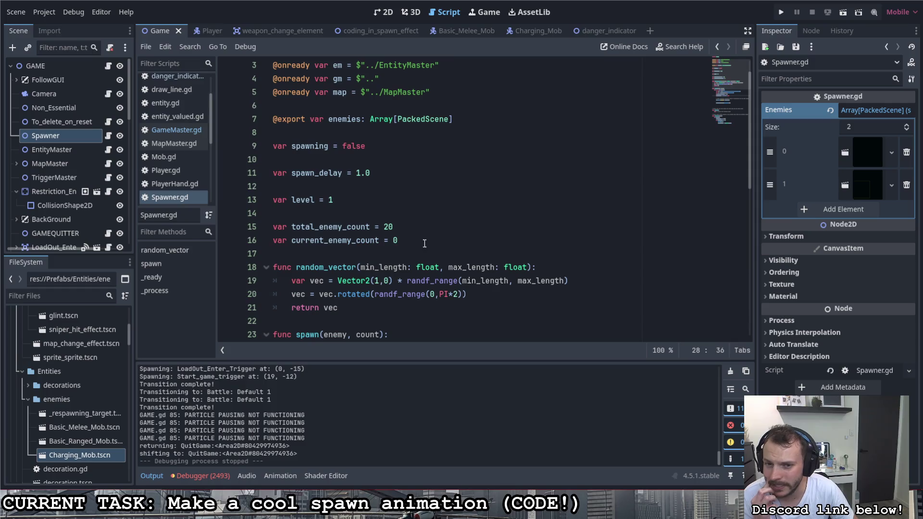
drag(401, 240, 253, 151)
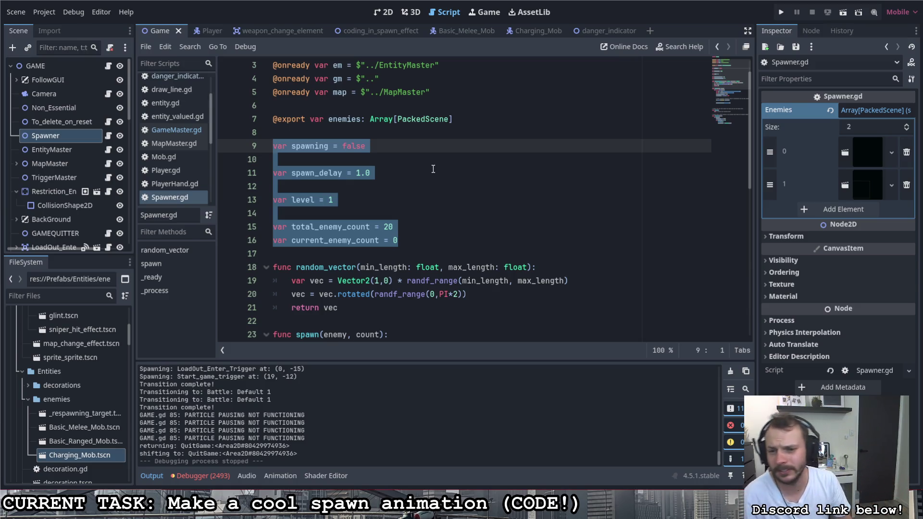
scroll(407, 168, down, 1)
scroll(402, 173, down, 2)
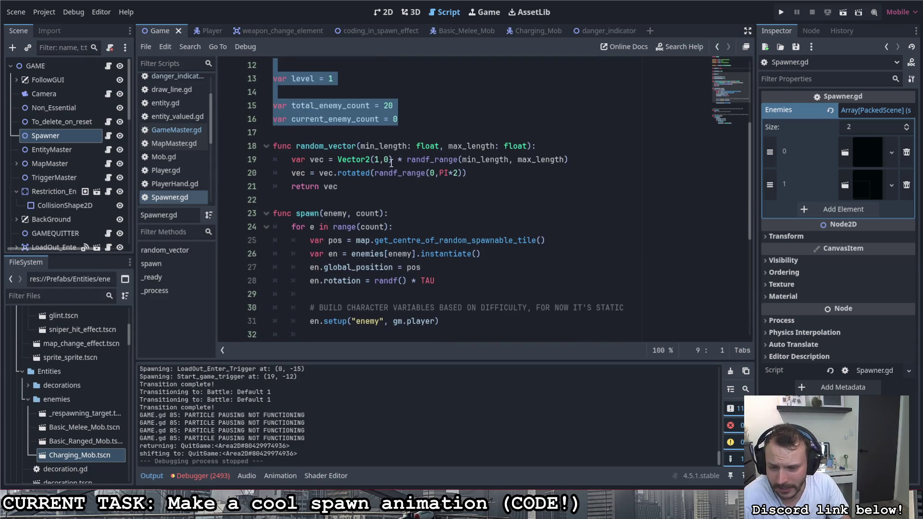
scroll(401, 166, down, 5)
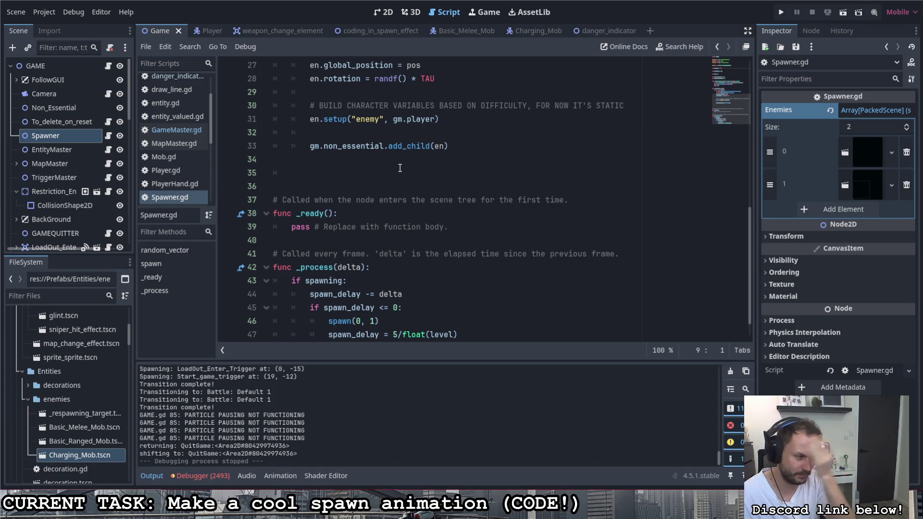
scroll(351, 152, down, 1)
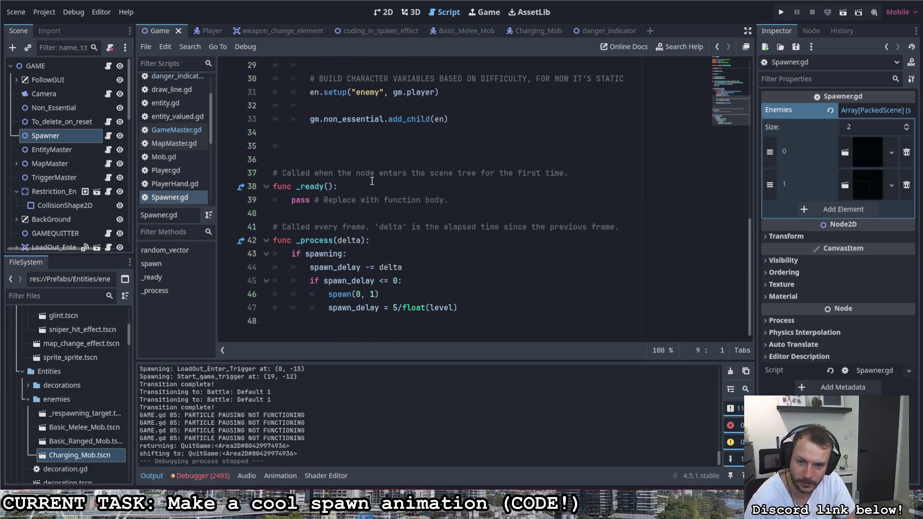
click(357, 294)
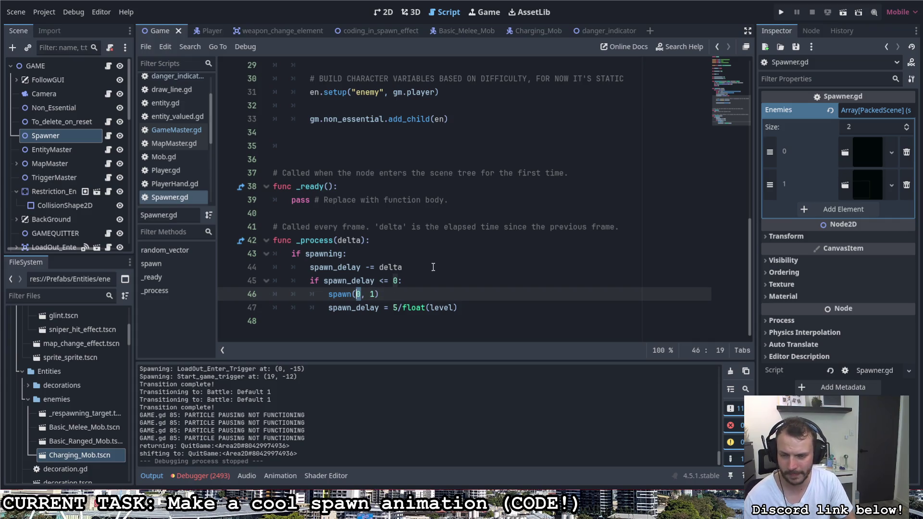
scroll(433, 266, up, 9)
scroll(398, 260, down, 3)
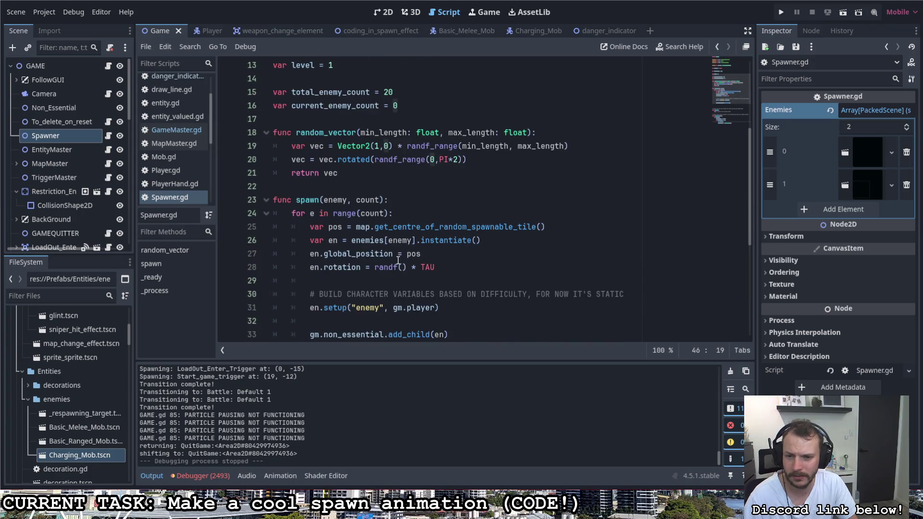
scroll(398, 261, down, 5)
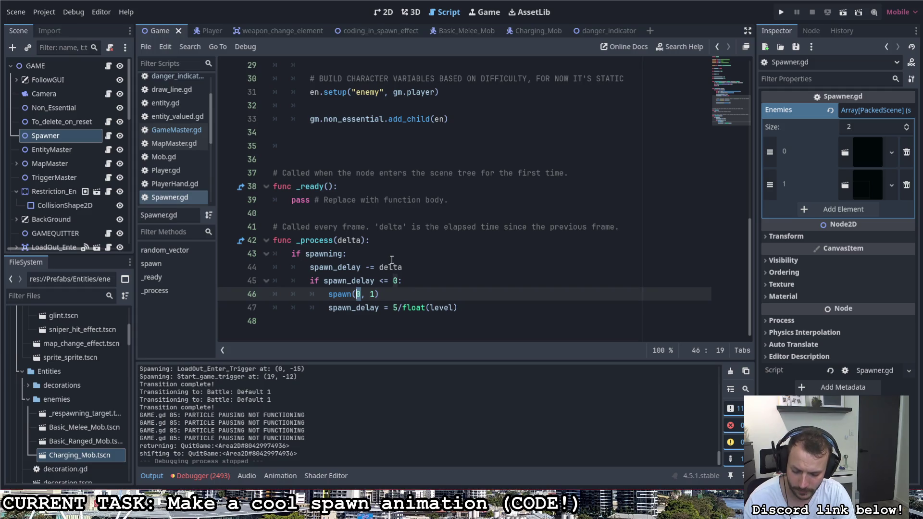
Change the spawn call to spawn(enemies.pick_random(), 1) using the pick_random autocomplete
text(enemies.)
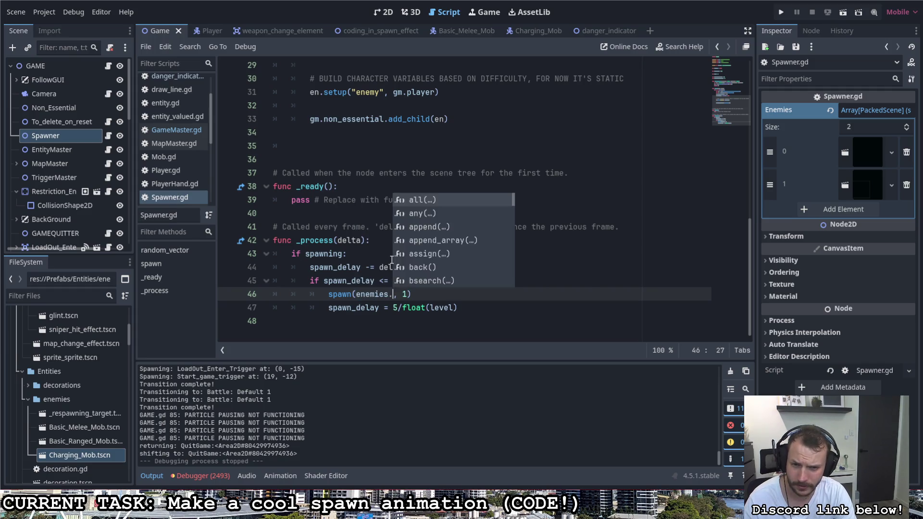
text(cho)
key(BackSpace)
key(BackSpace)
key(BackSpace)
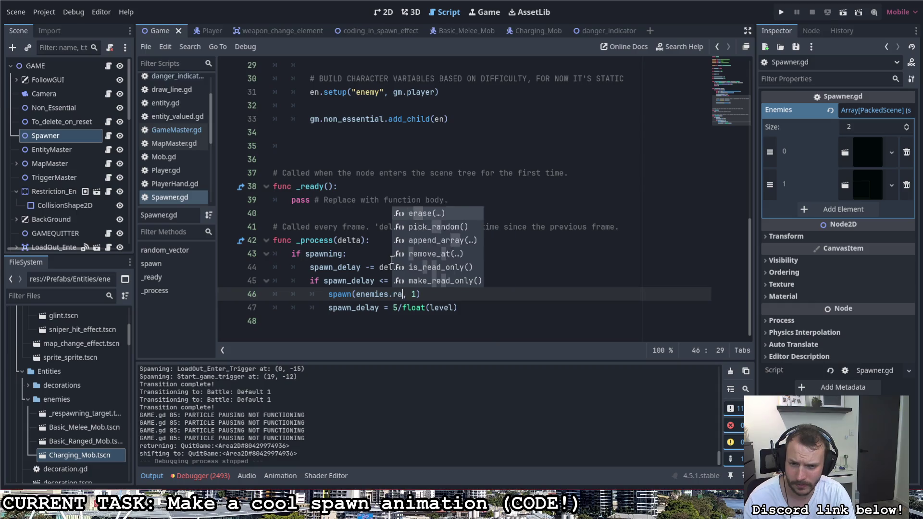
text(pick)
key(Return)
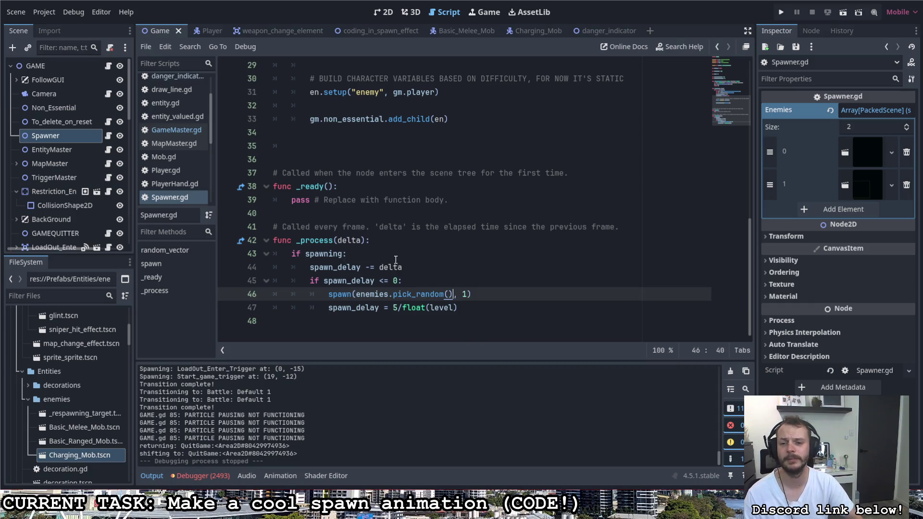
click(556, 255)
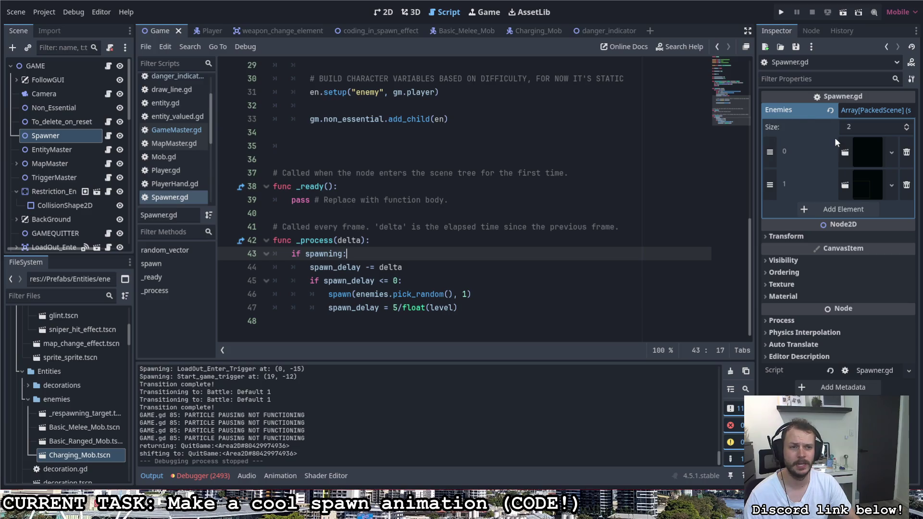
Run the project with F5 to test random enemy spawning
scroll(446, 223, up, 9)
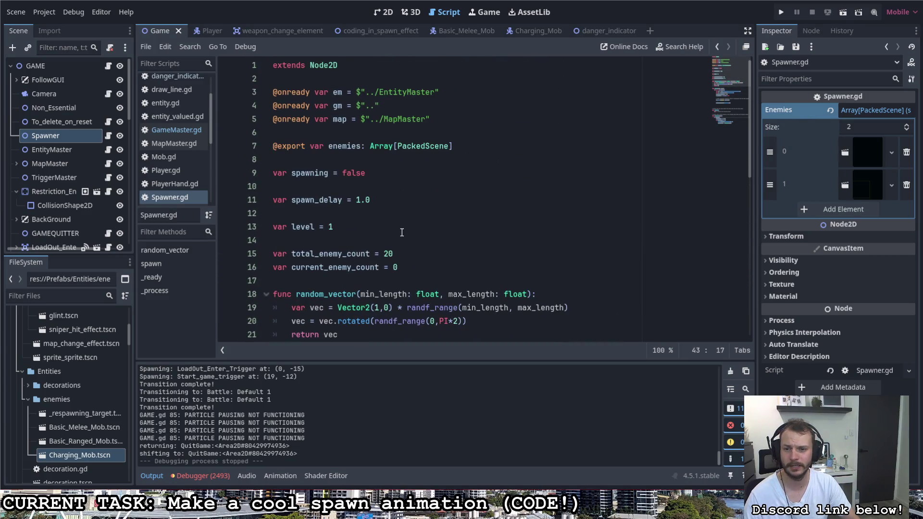
scroll(370, 223, down, 9)
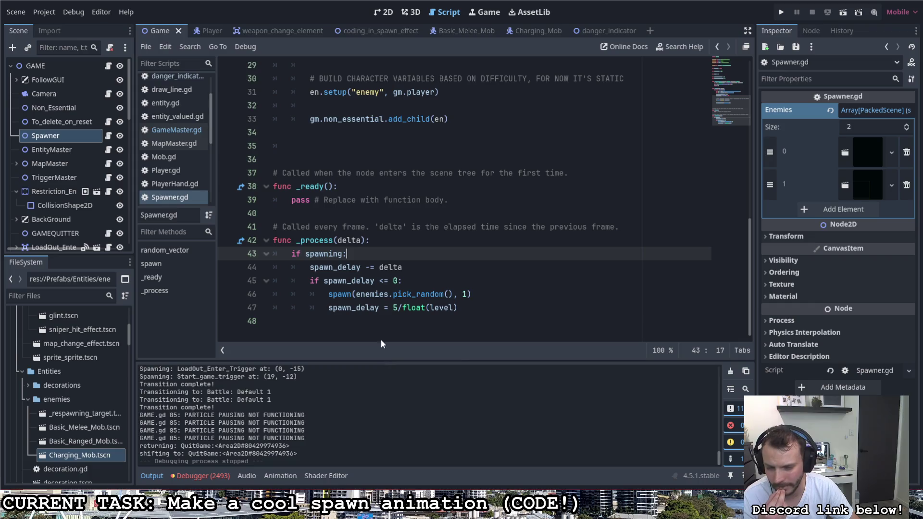
click(462, 309)
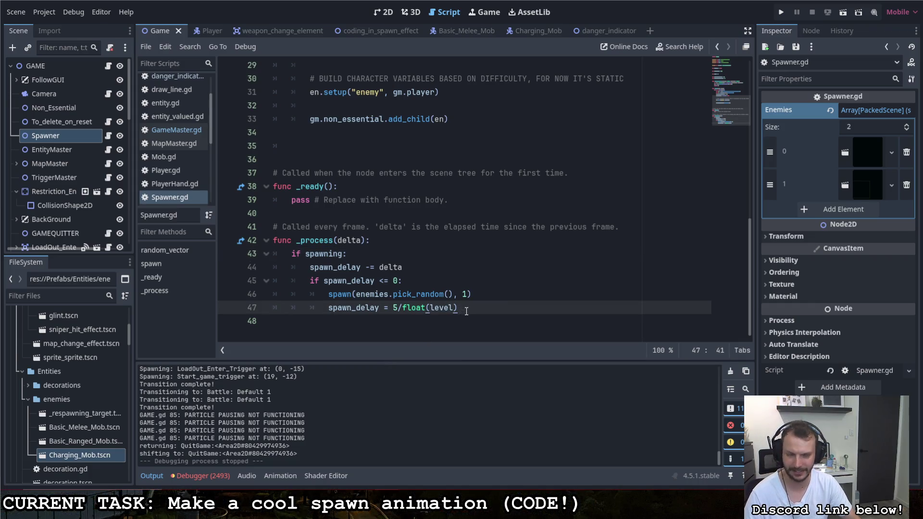
key(F5)
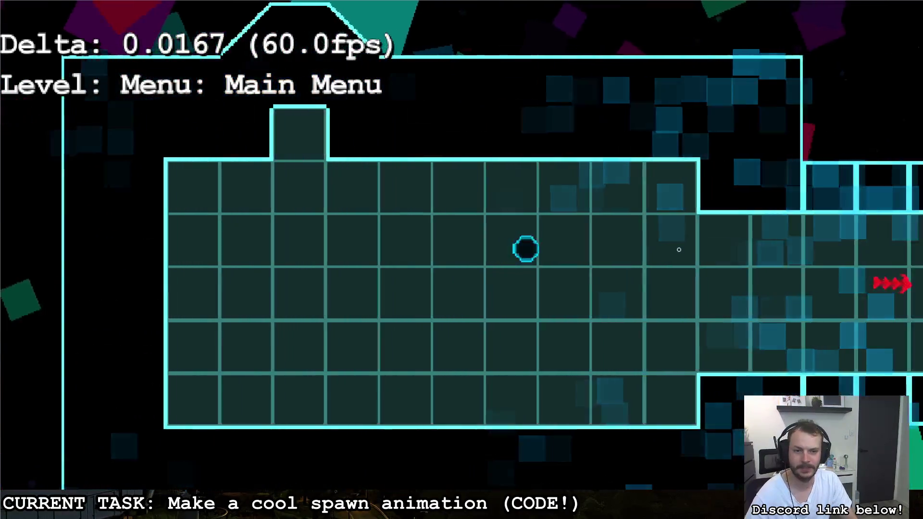
Walk the player past Loadout and Main Menu to the octagonal room and shoot the red target
key(a)
key(w)
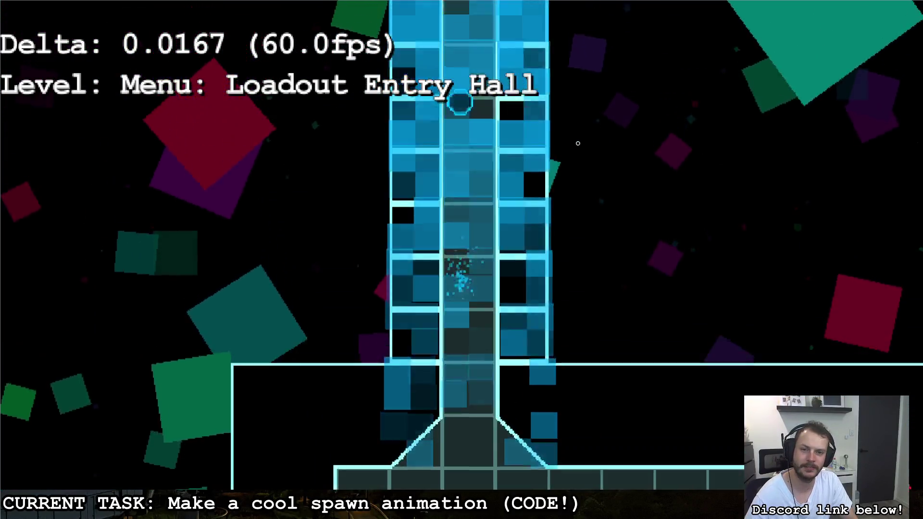
key(w)
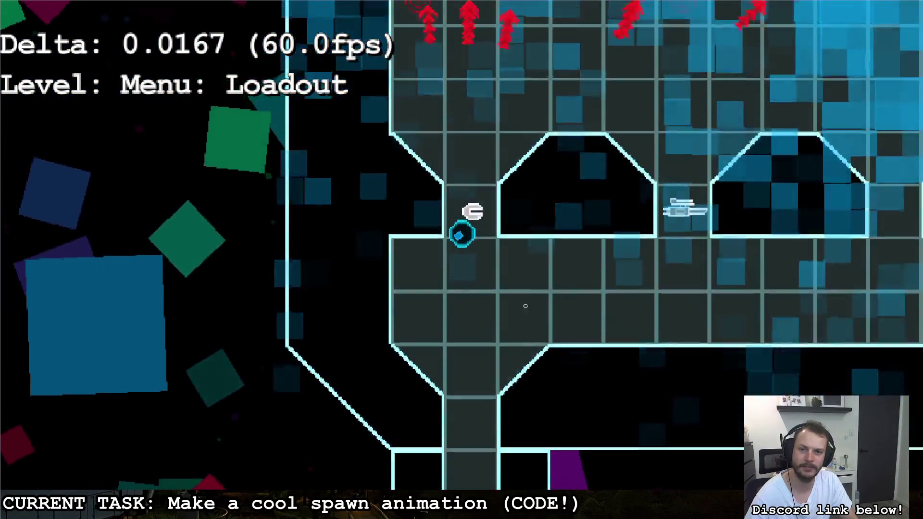
key(s)
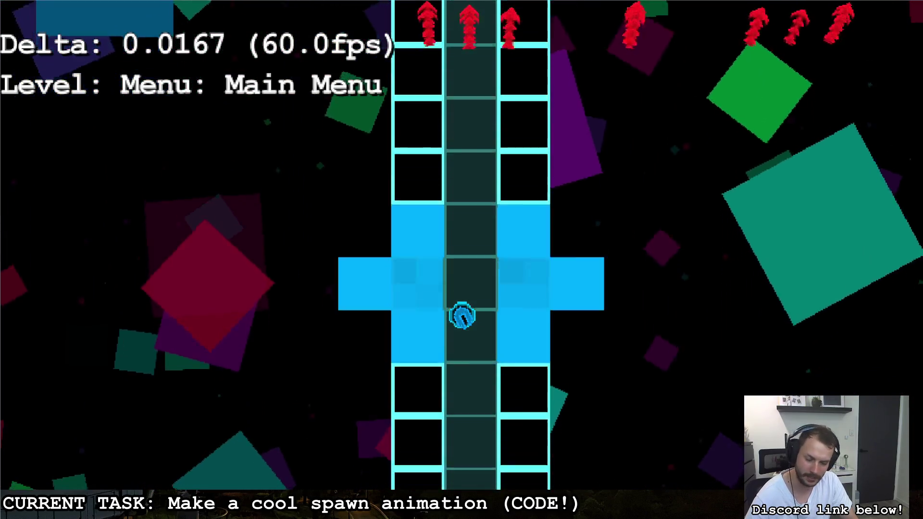
key(s)
key(d)
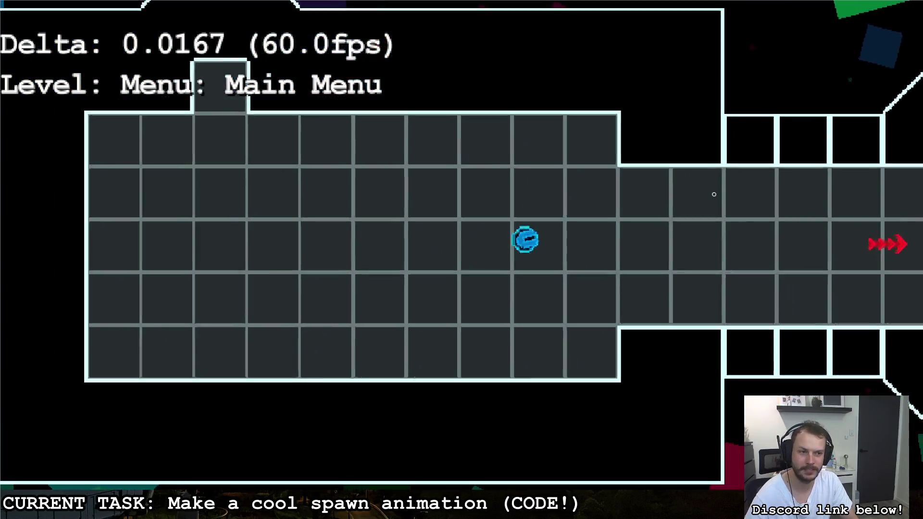
key(d)
key(s)
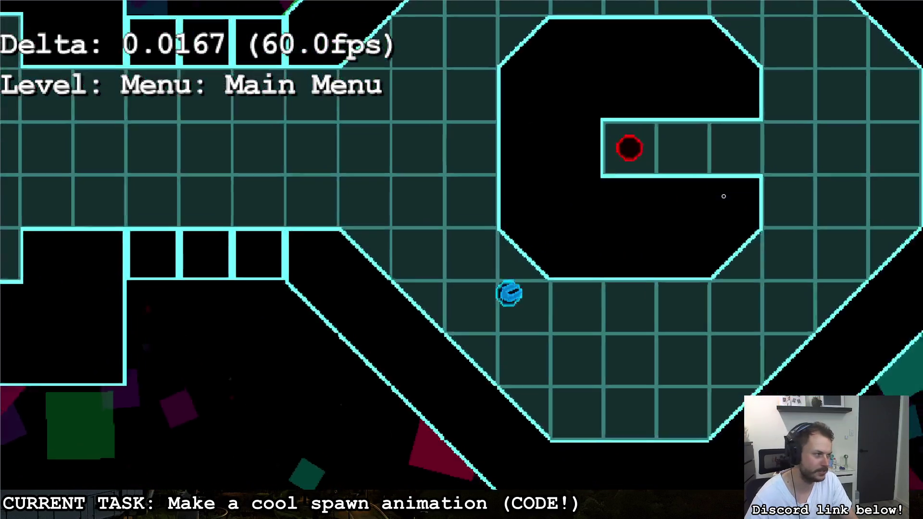
key(d)
key(w)
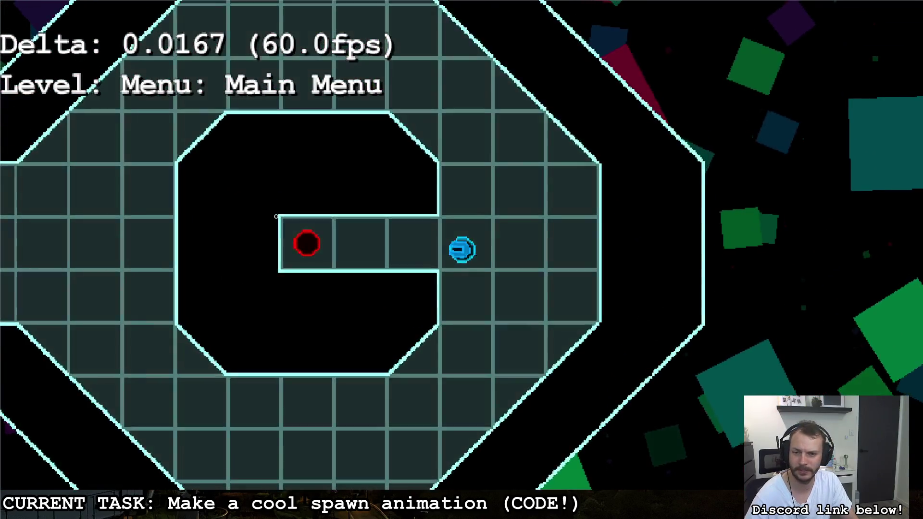
click(306, 242)
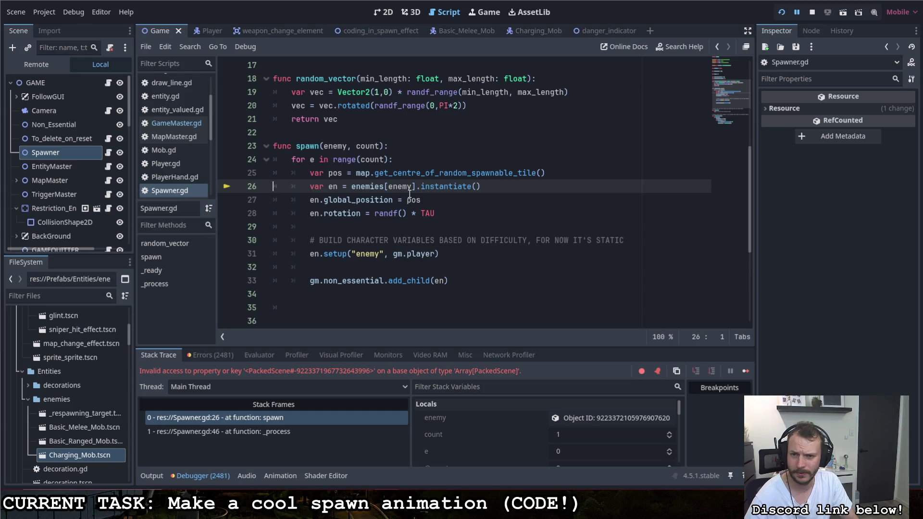
Replace the spawn call's enemy argument on line 46 with randi_range from autocomplete
mouse_move(413, 202)
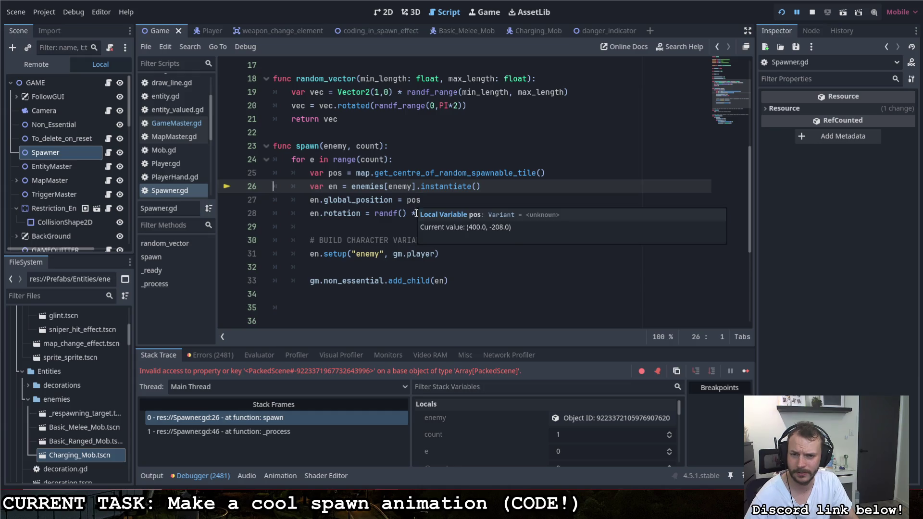
scroll(418, 250, down, 4)
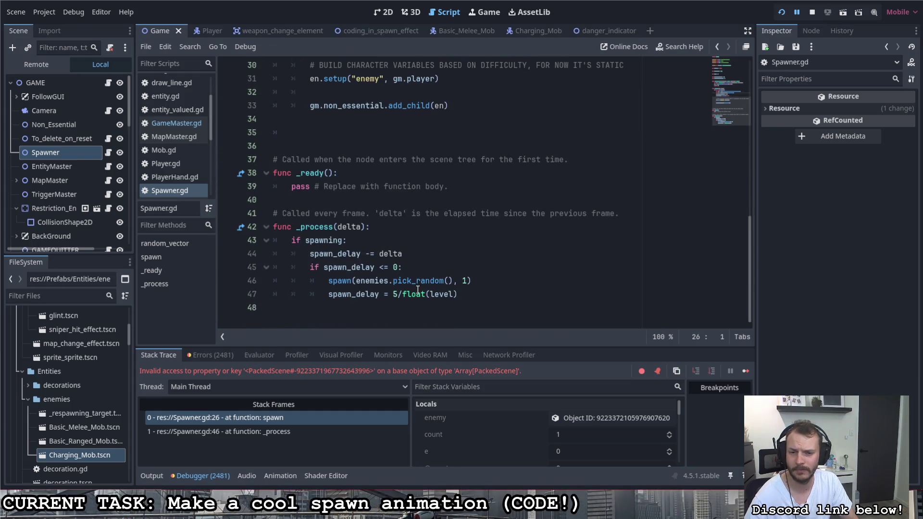
mouse_move(452, 281)
mouse_down()
mouse_move(358, 282)
mouse_move(452, 282)
mouse_up()
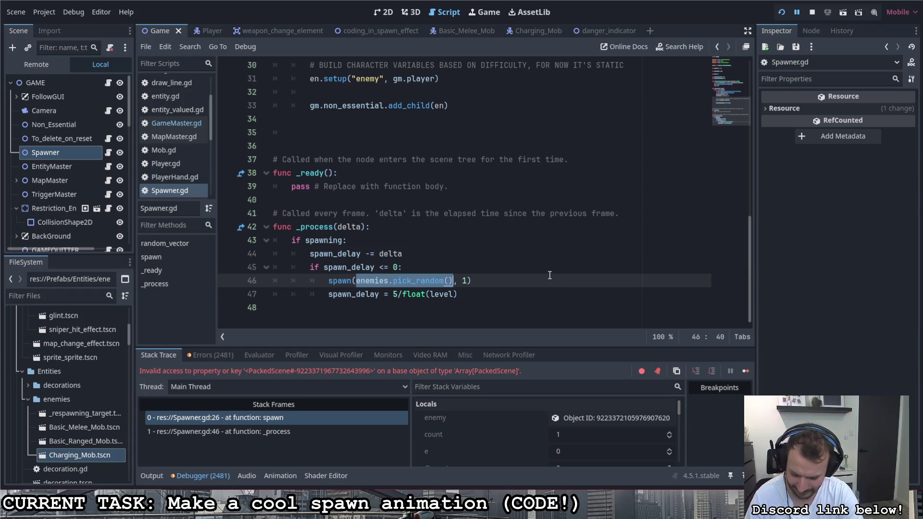
text(rand)
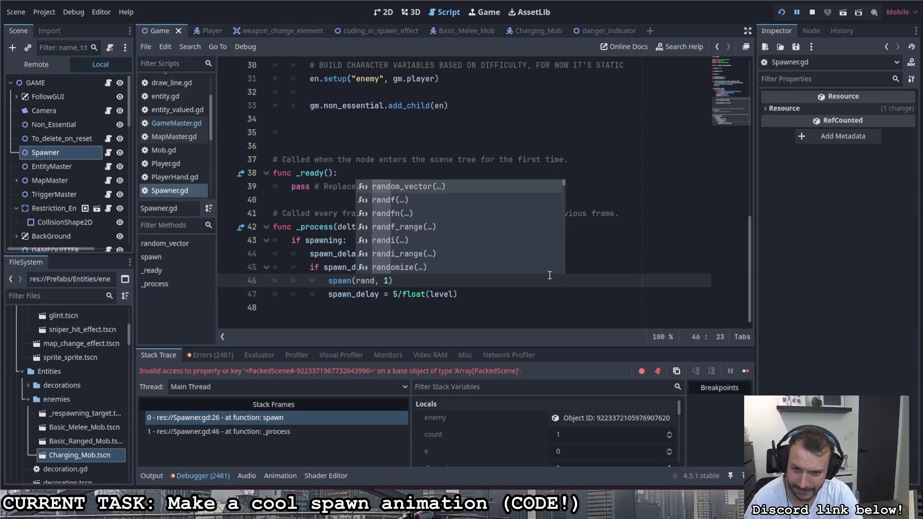
key(Down)
key(Down)
key(Down)
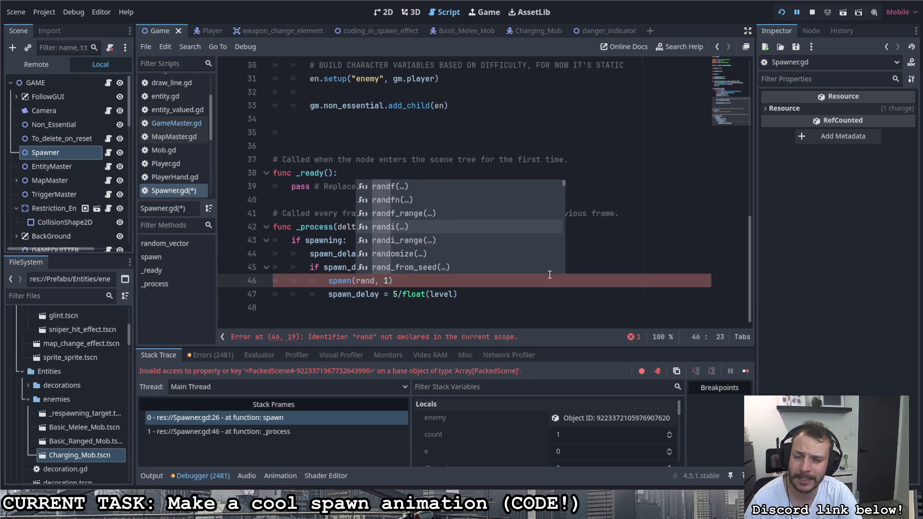
key(Down)
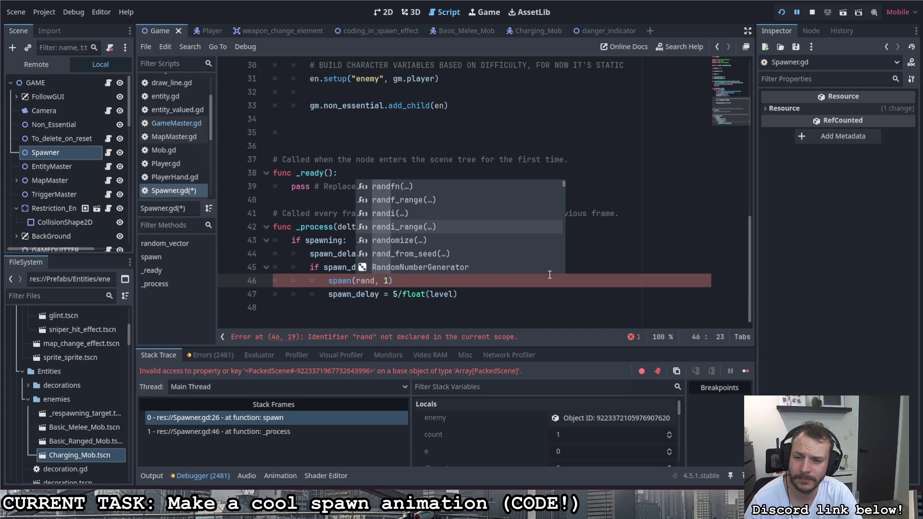
key(Return)
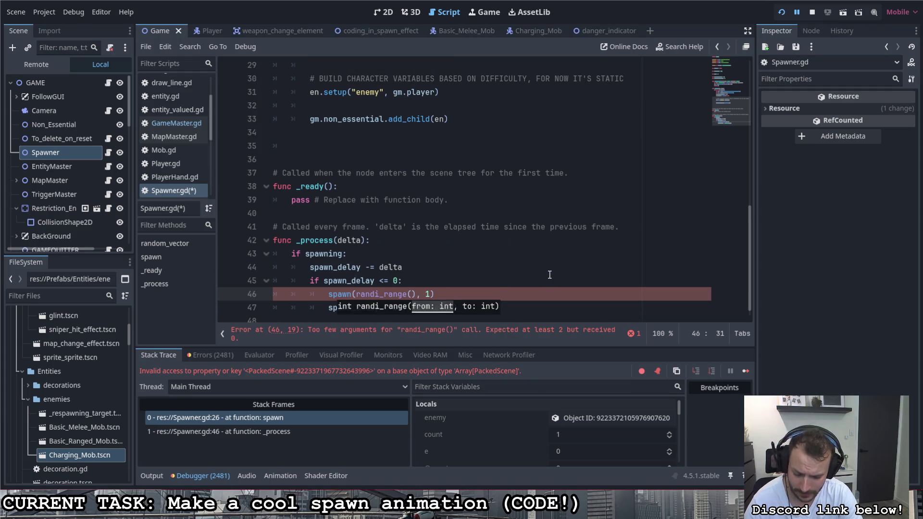
Give randi_range the arguments 0,enemies.size() and save Spawner.gd
text(0,)
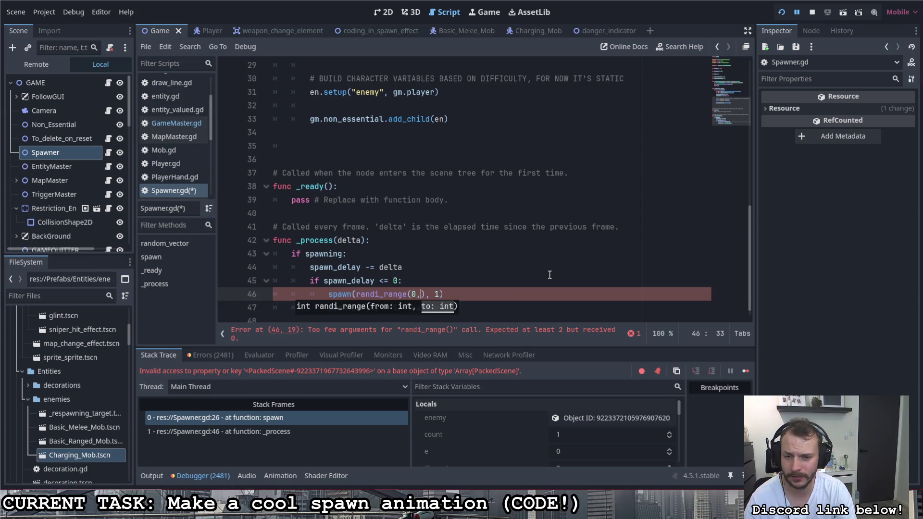
text(enemies.)
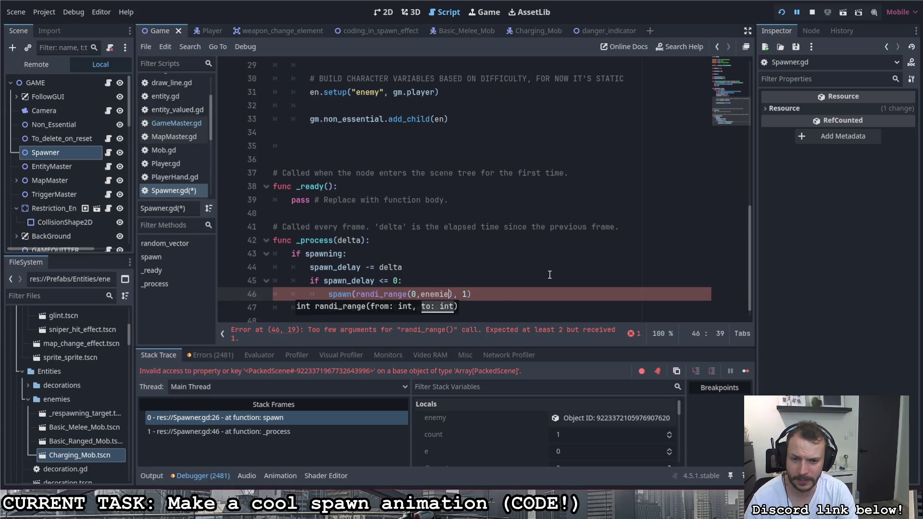
text(size()-1)
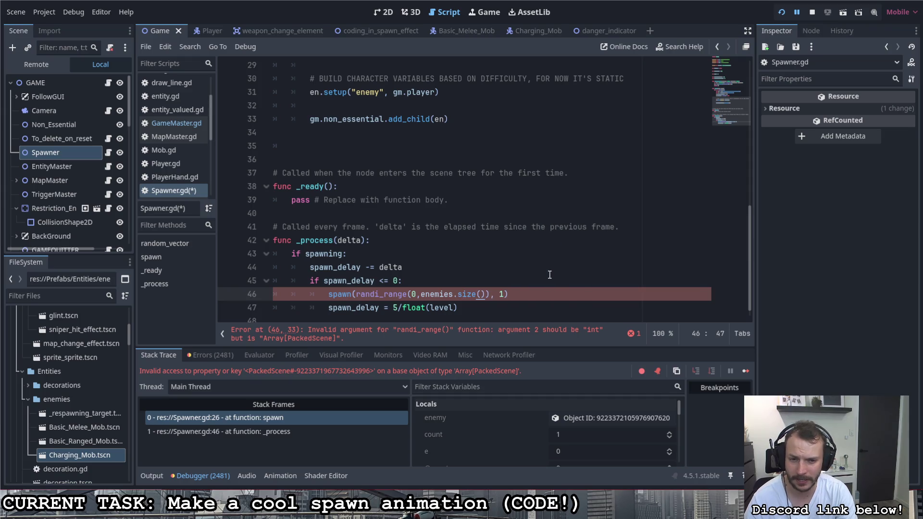
key(BackSpace)
key(BackSpace)
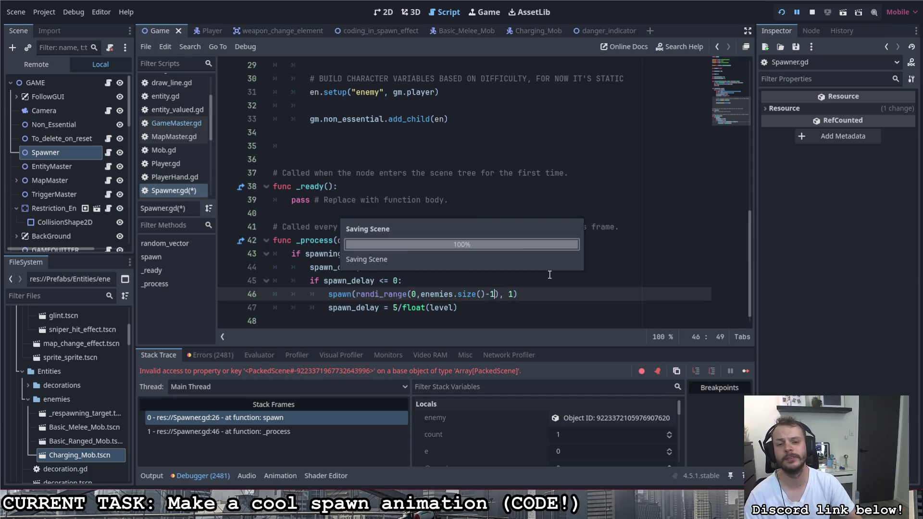
key(ctrl+s)
key(Up)
key(shift+Up)
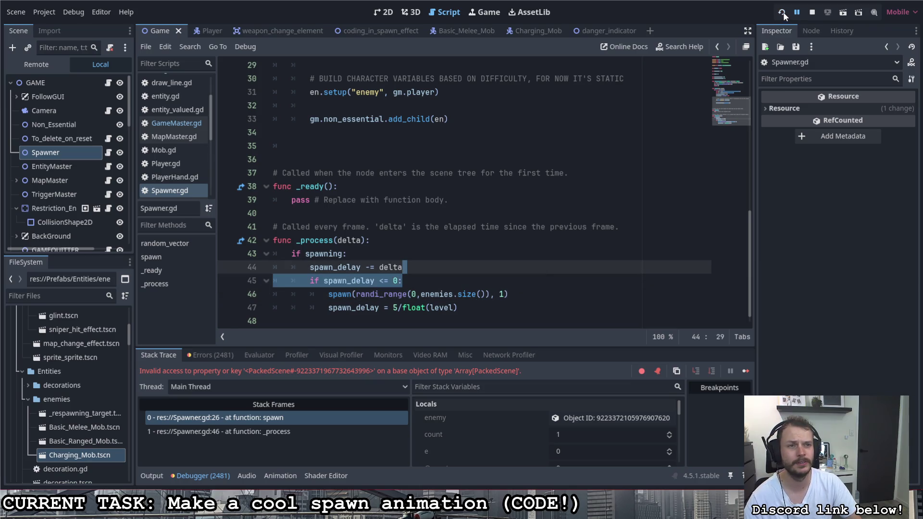
Relaunch the game and walk into the battle until it breaks on an invalid index 2 error
click(782, 12)
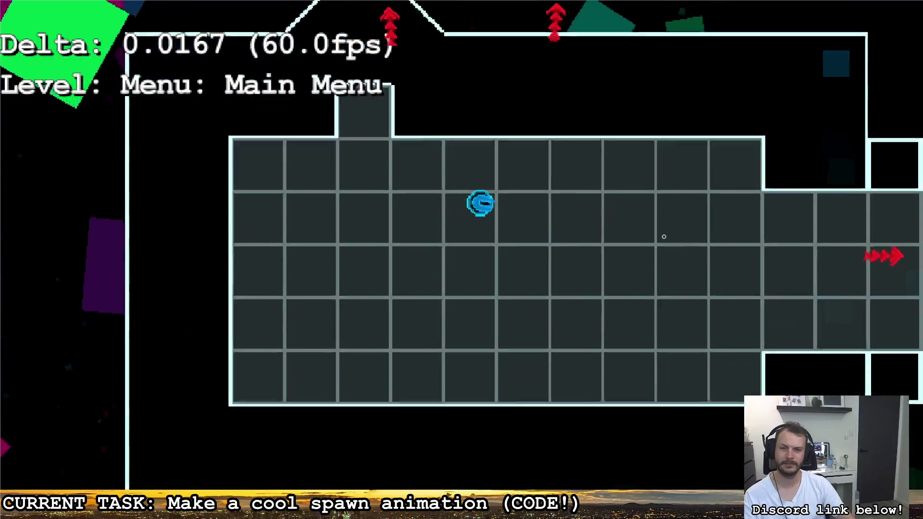
key(d)
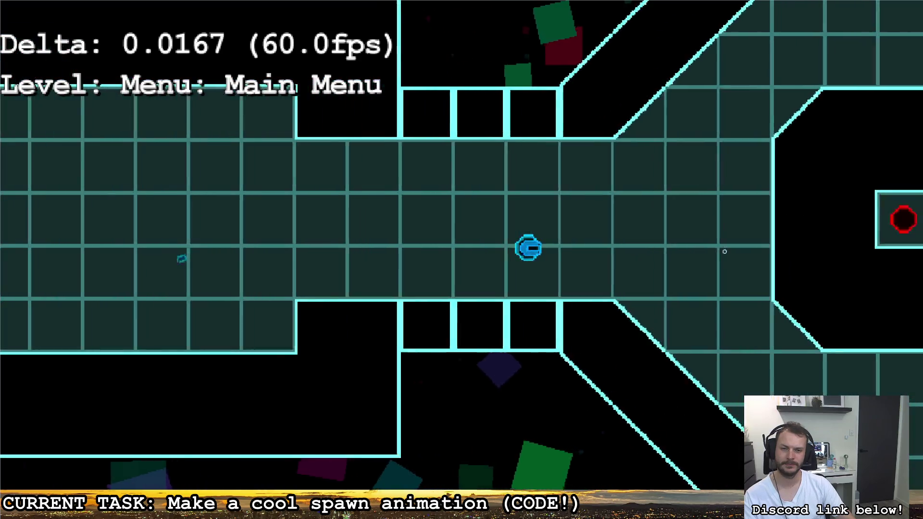
key(s)
key(w)
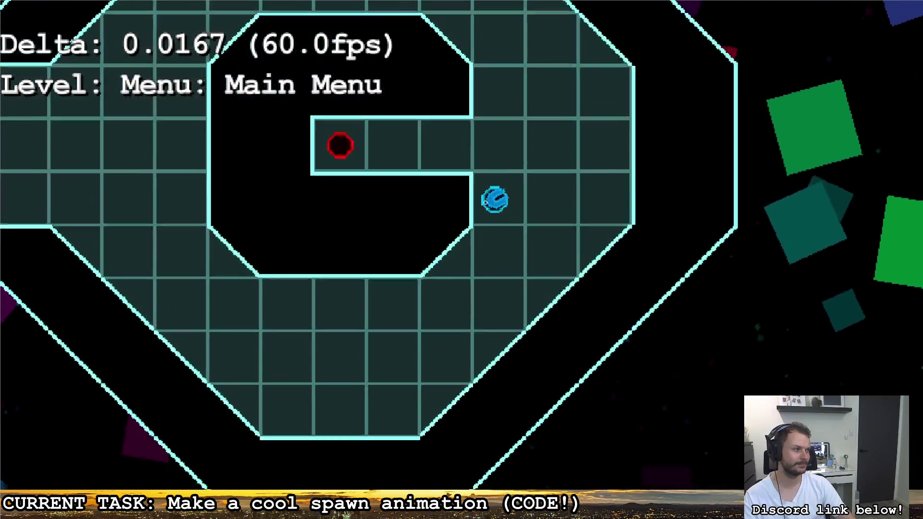
key(w)
click(308, 255)
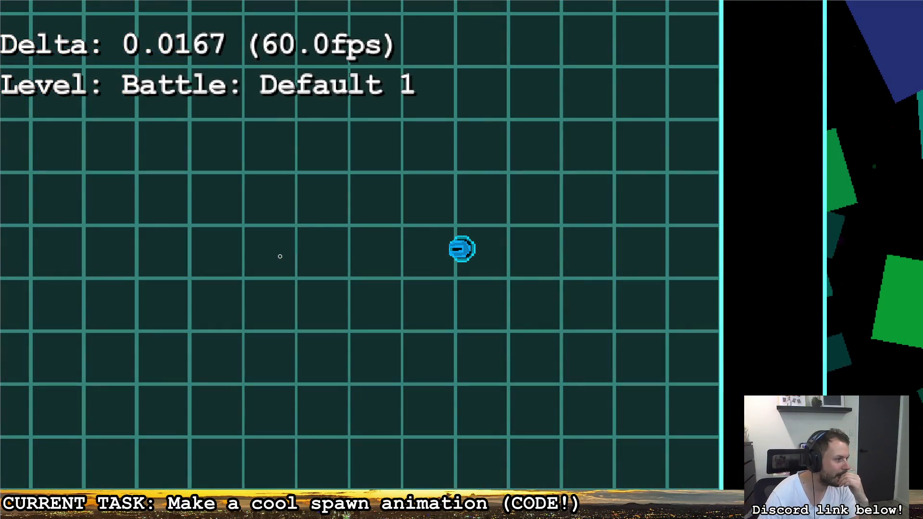
key(w)
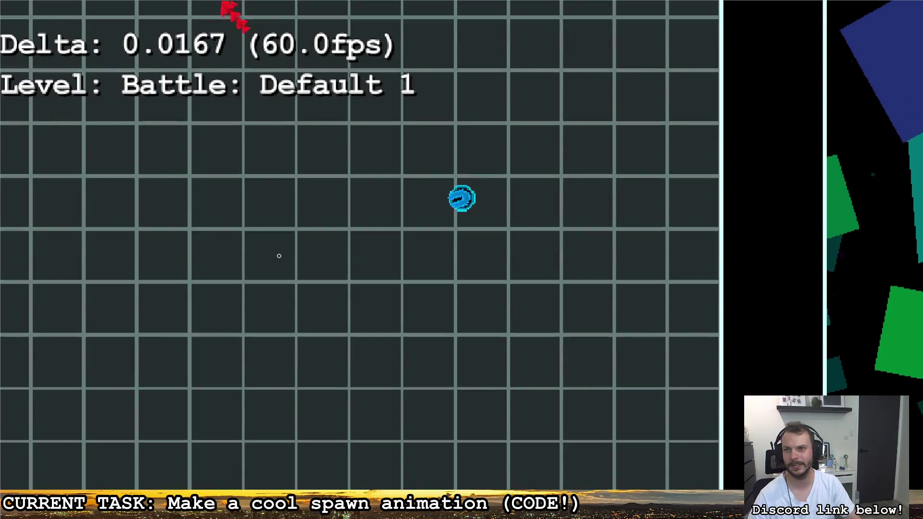
key(s)
key(a)
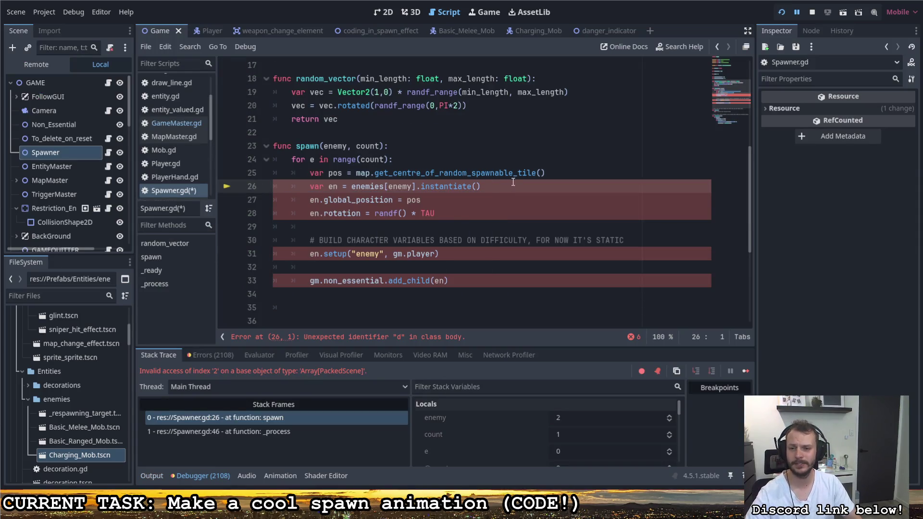
Inspect line 26's enemies access and the size() call on line 46 in Spawner.gd
click(496, 189)
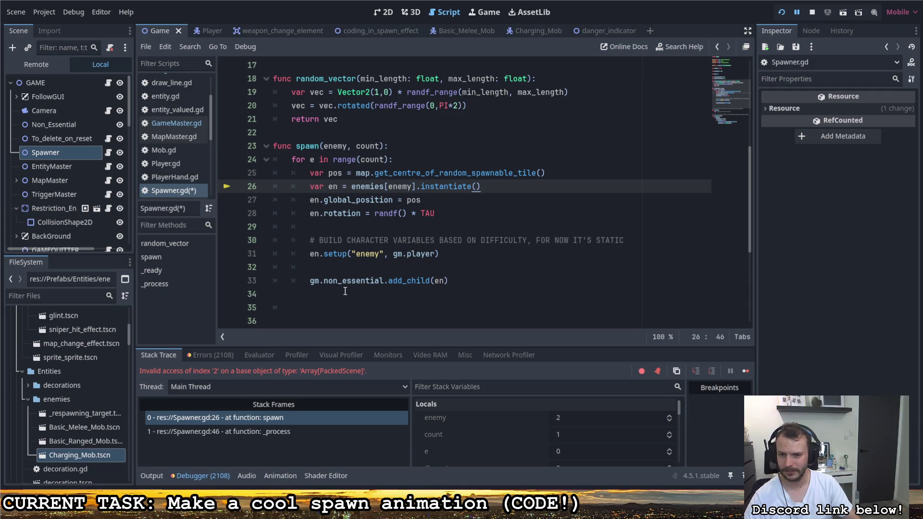
scroll(345, 292, down, 4)
click(484, 281)
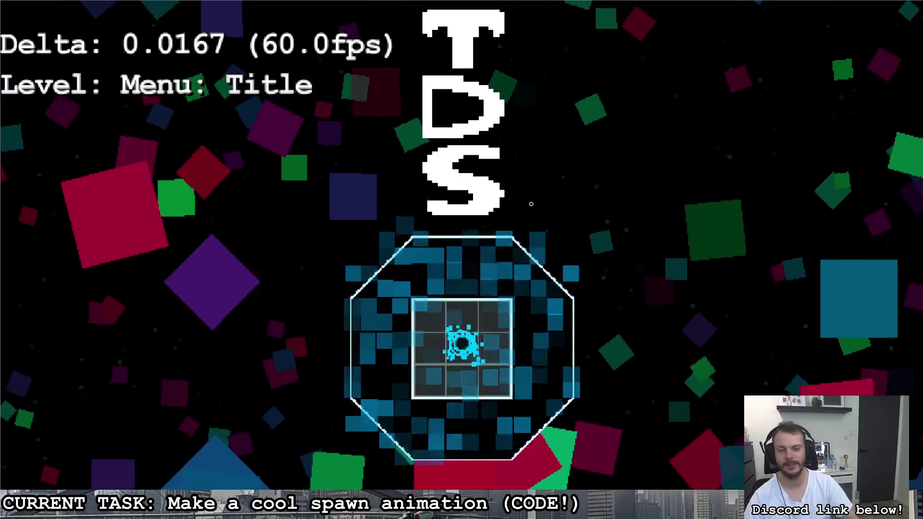
Walk from Loadout through Main Menu into Battle: Default 1 and approach the spawned red enemy
key(w)
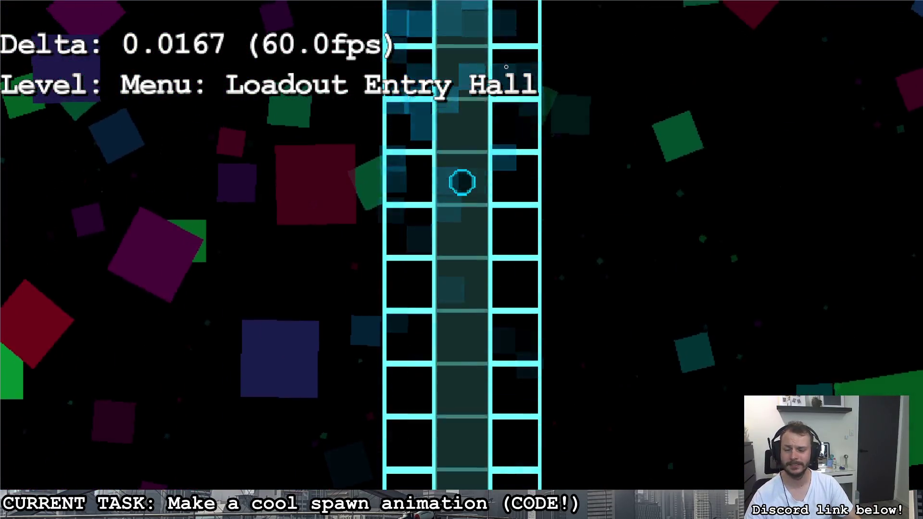
key(s)
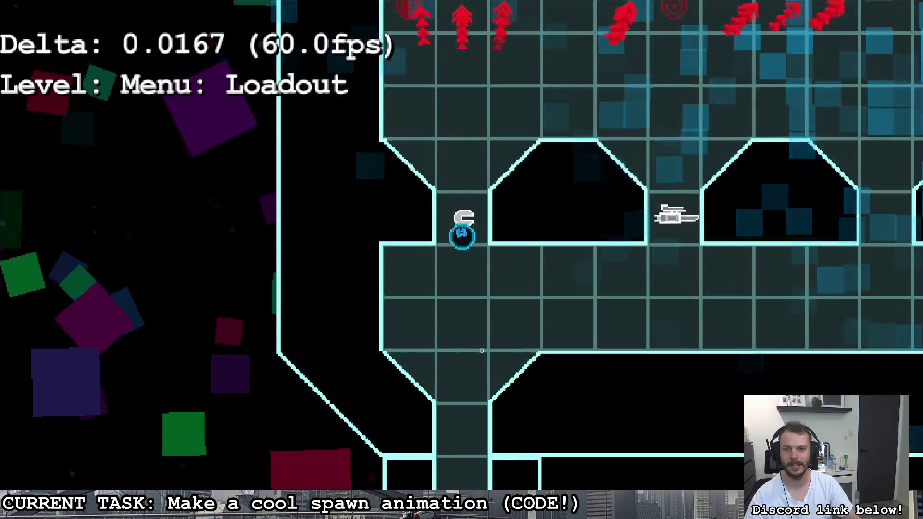
key(s)
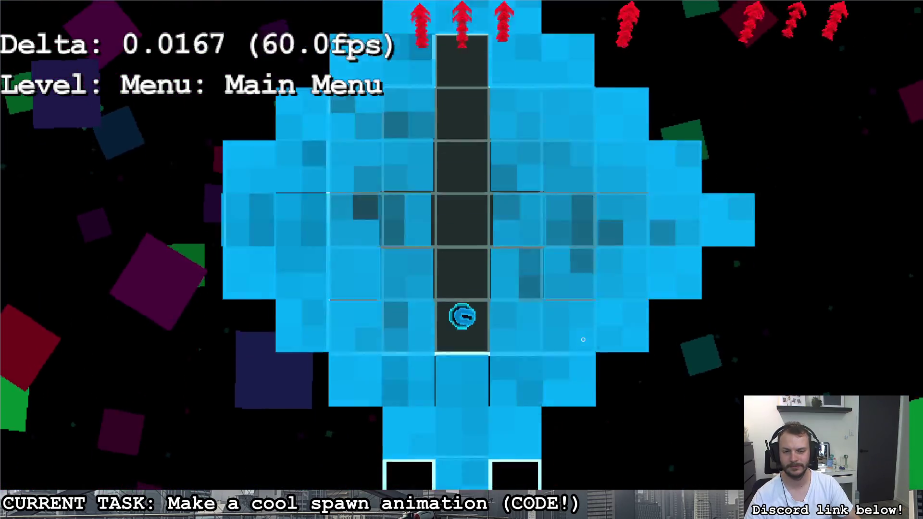
key(d)
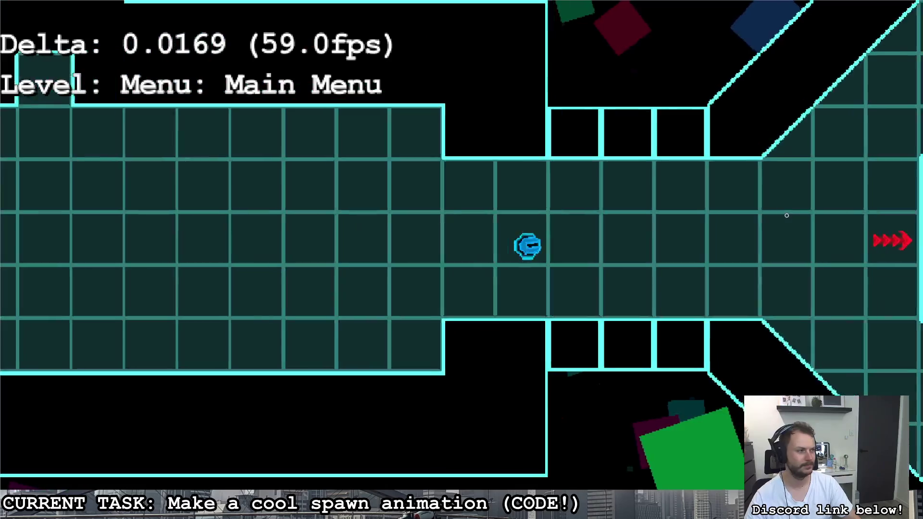
key(s)
key(d)
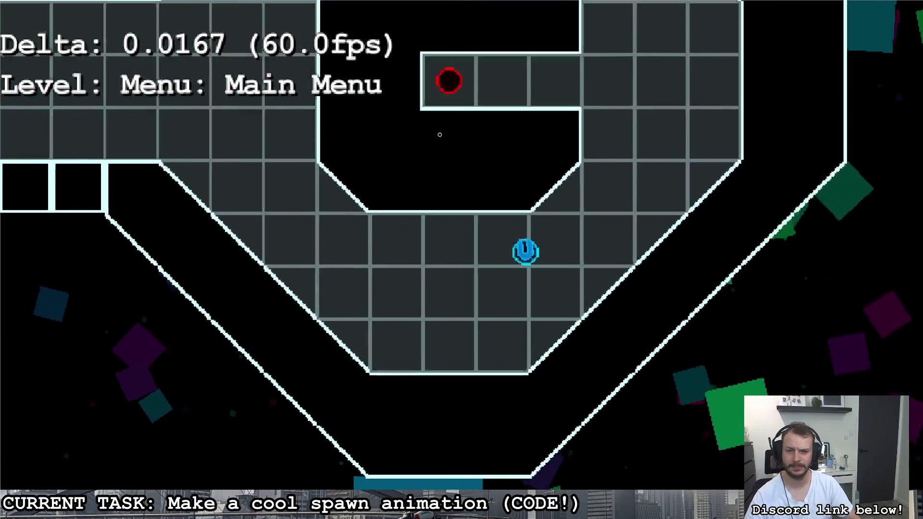
key(w)
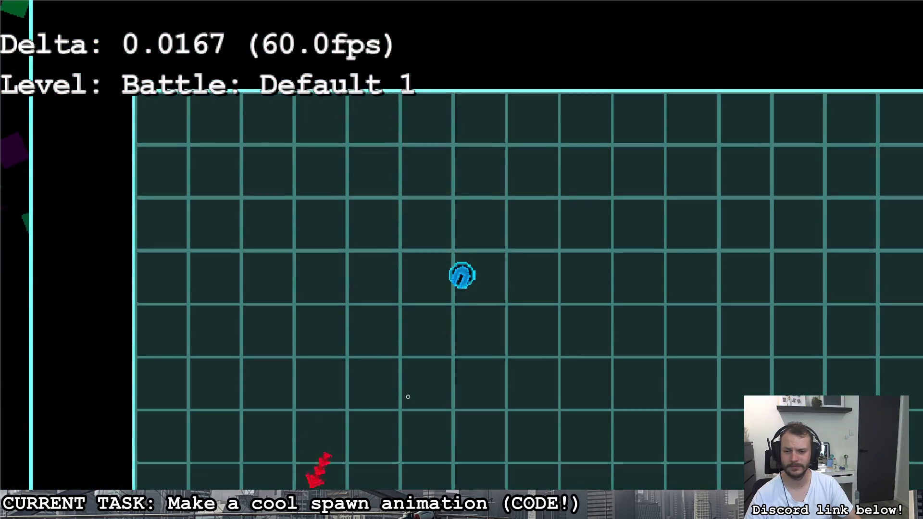
key(s)
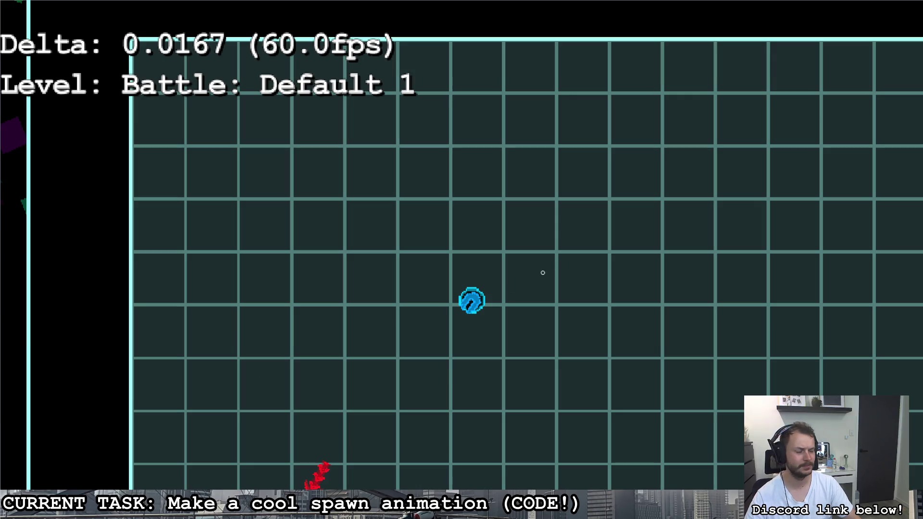
key(d)
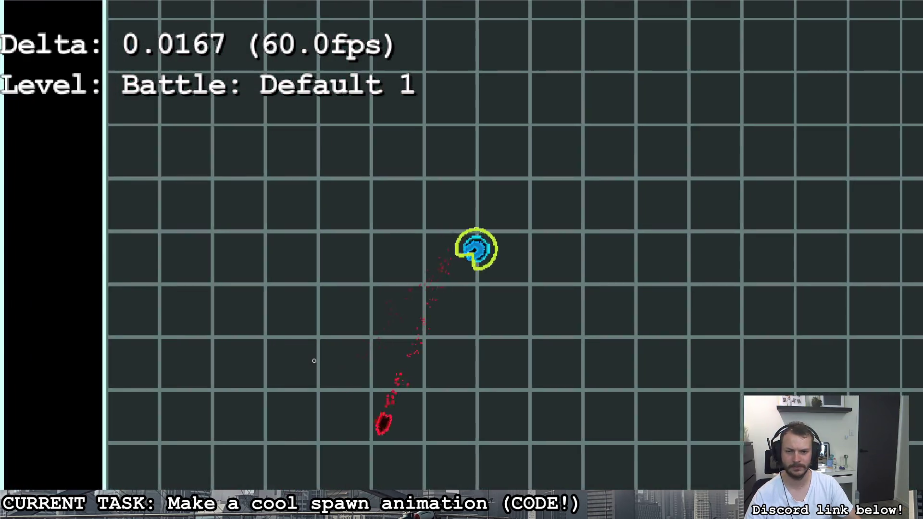
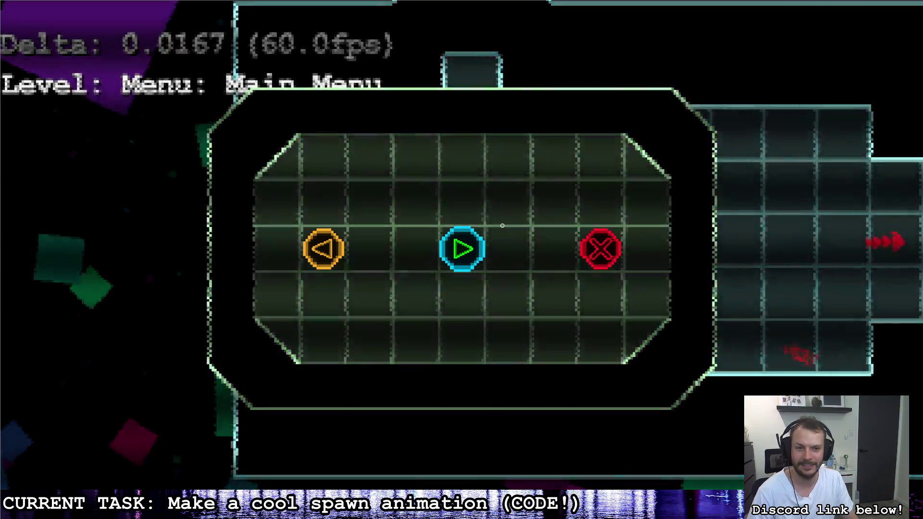
Quit the running game, relaunch it with F5, and walk up into the Loadout room
click(600, 258)
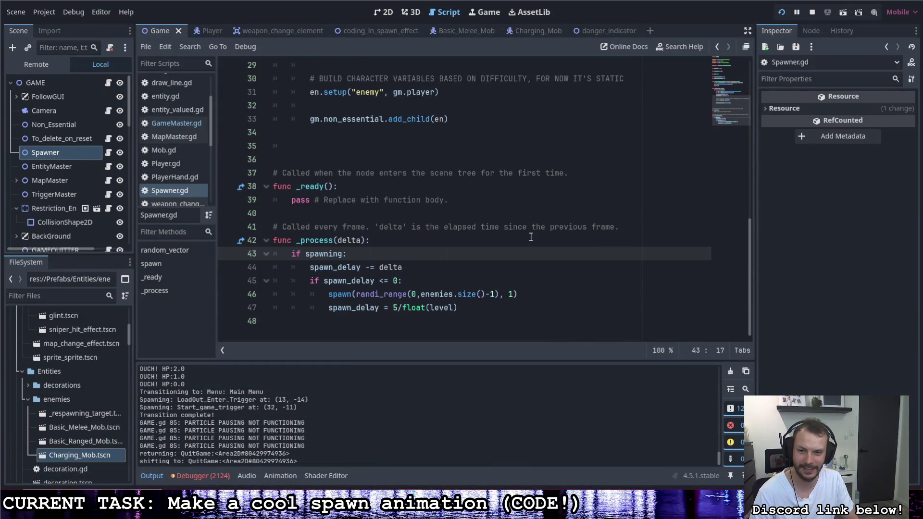
key(F5)
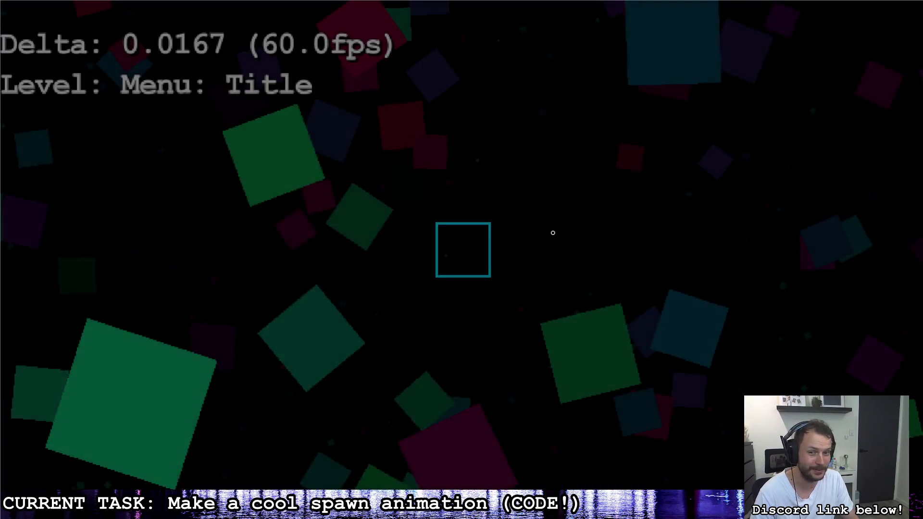
key(w)
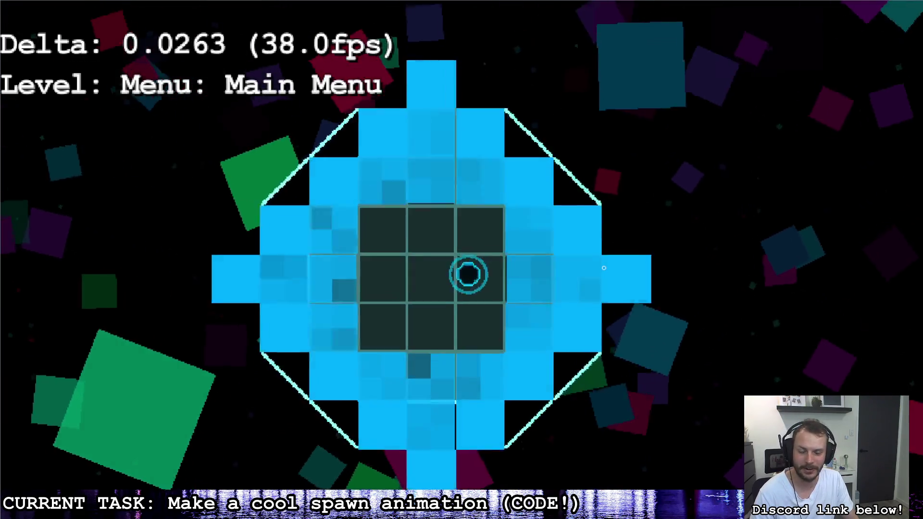
key(w)
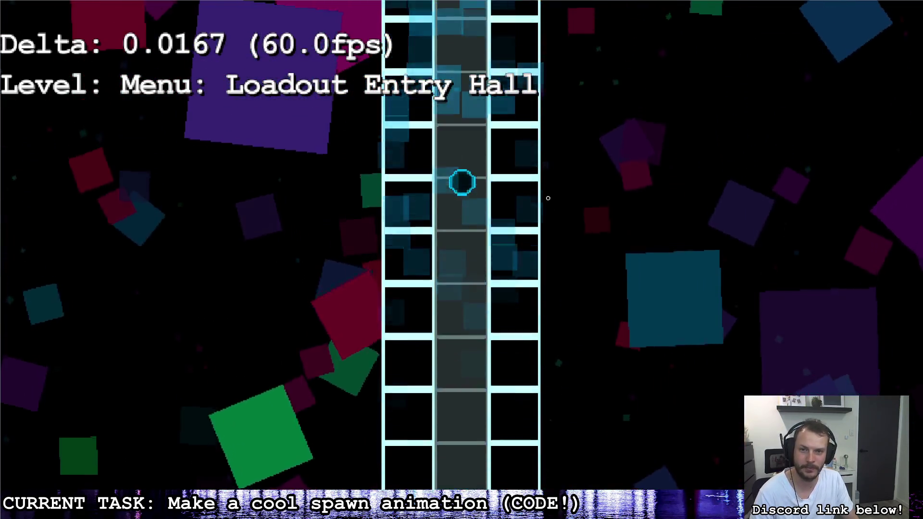
key(w)
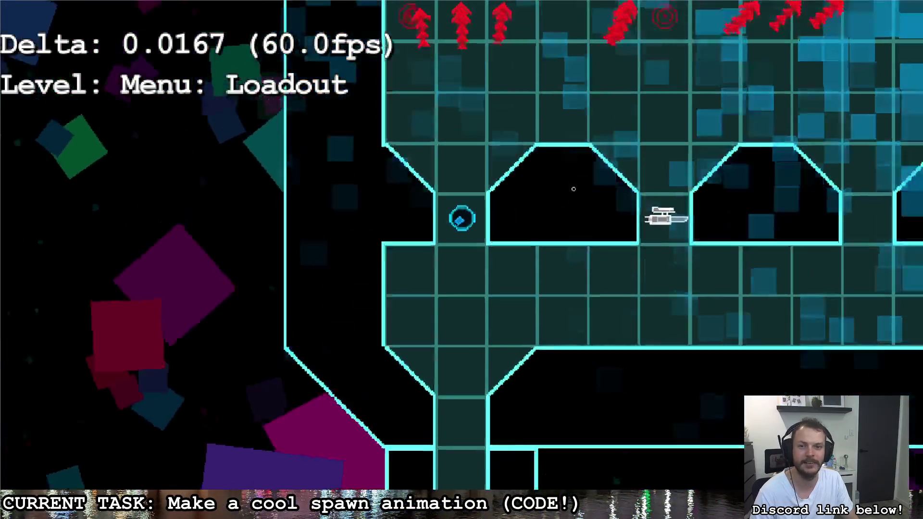
key(d)
Pick up the gun from its alcove and walk back down to Main Menu
key(w)
key(a)
key(s)
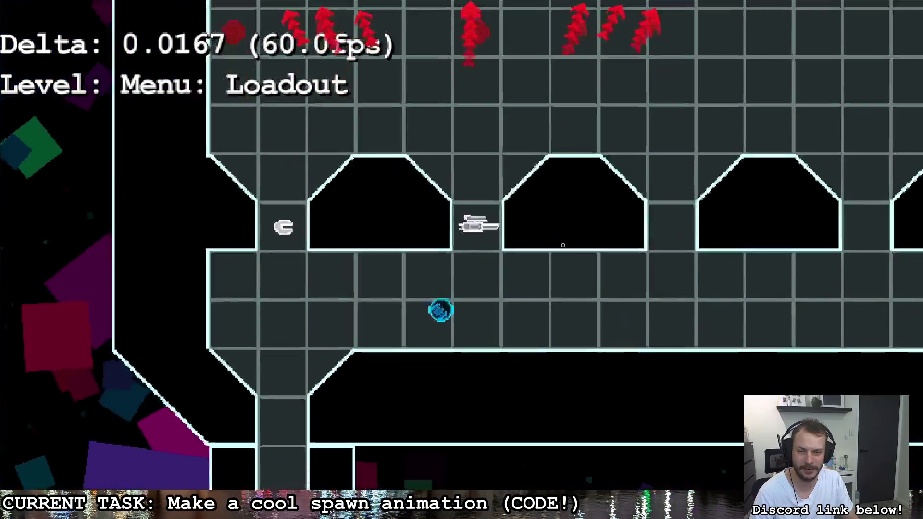
key(s)
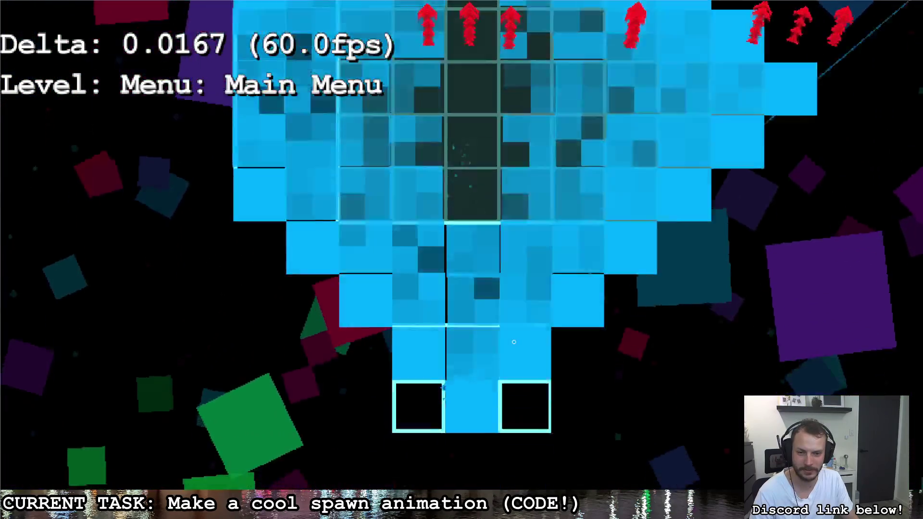
Fly the ship right through the Main Menu corridors and up toward the loop
key(d)
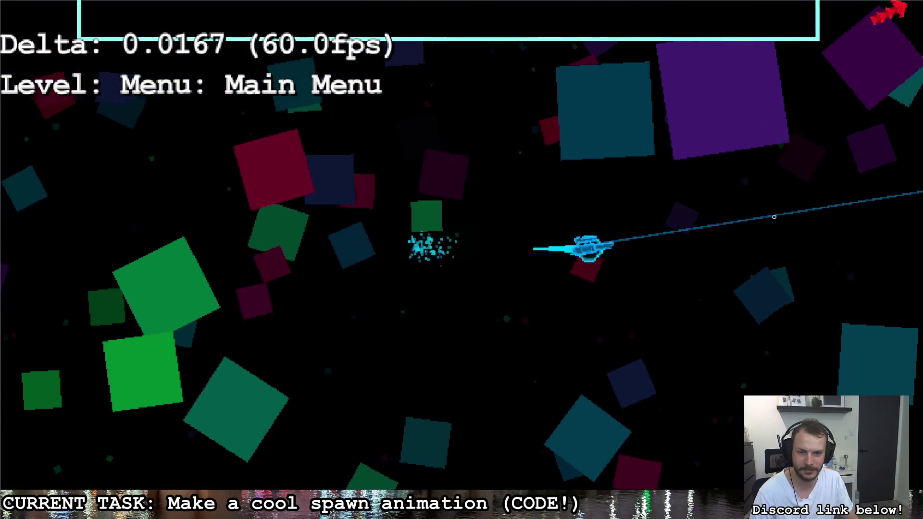
key(w)
key(d)
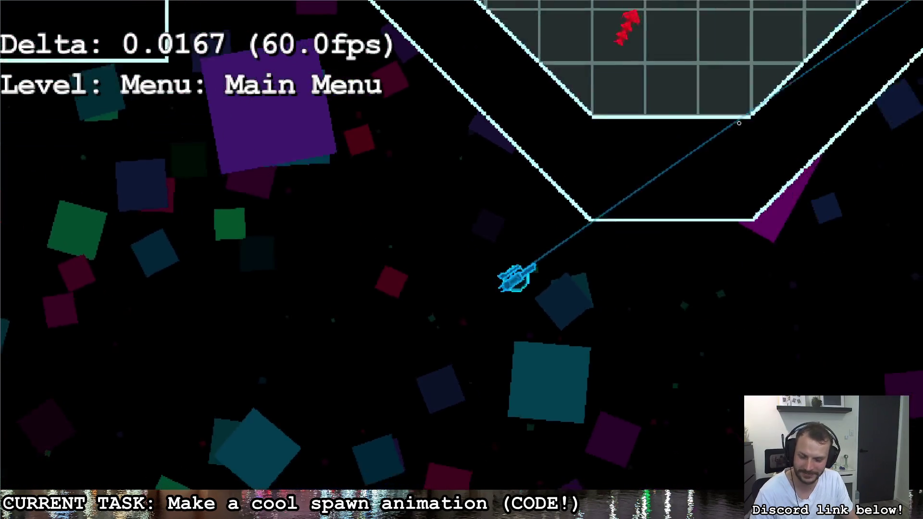
key(w)
key(a)
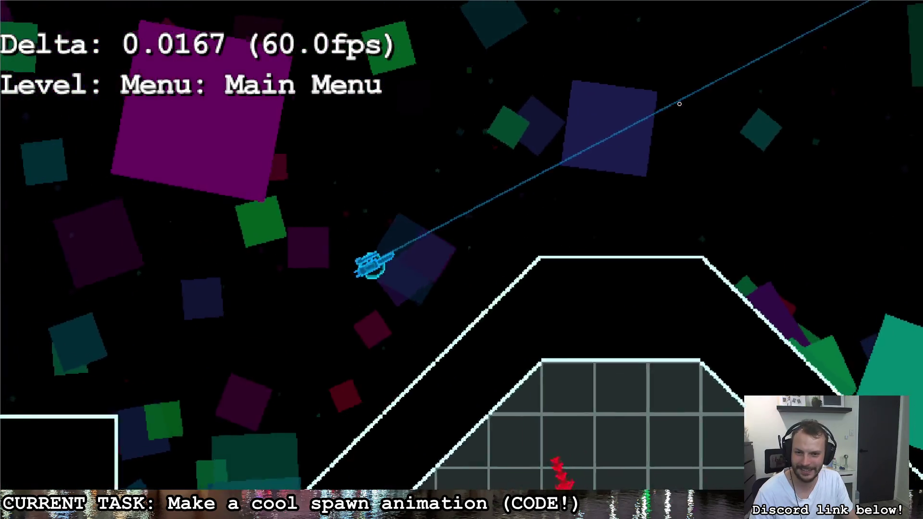
key(Escape)
key(Escape)
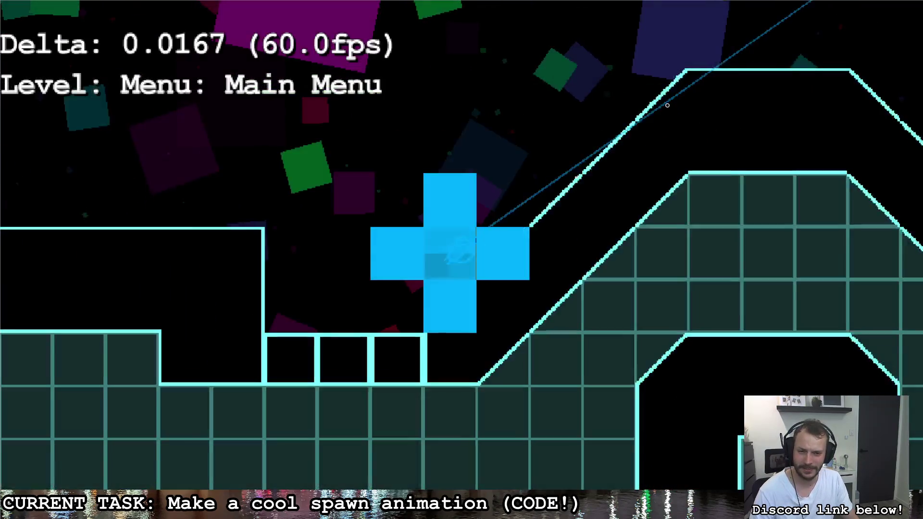
key(d)
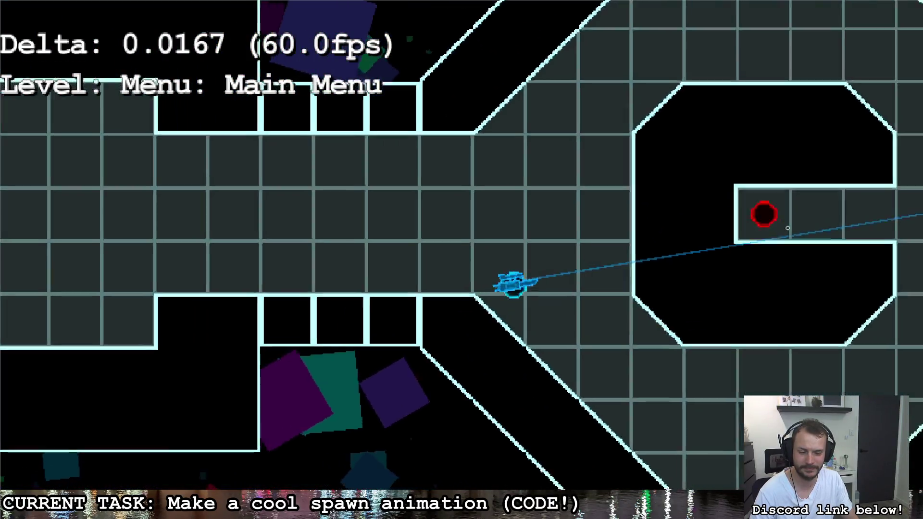
key(w)
key(w)
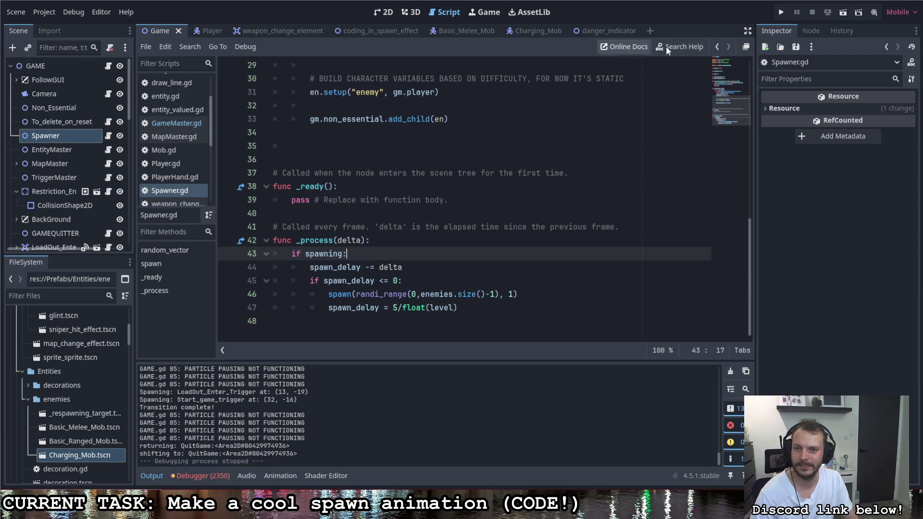
Launch the game and walk through Loadout Entry Hall into the Loadout room past the gun
click(783, 13)
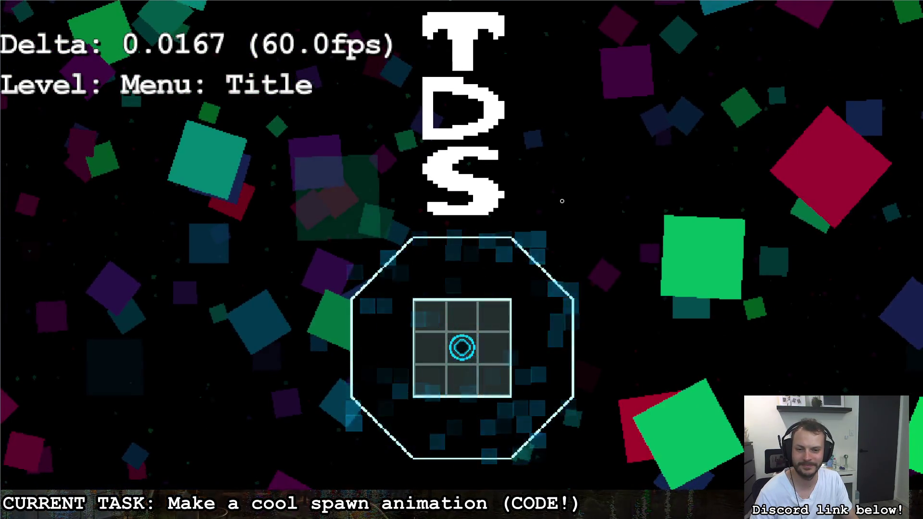
key(w)
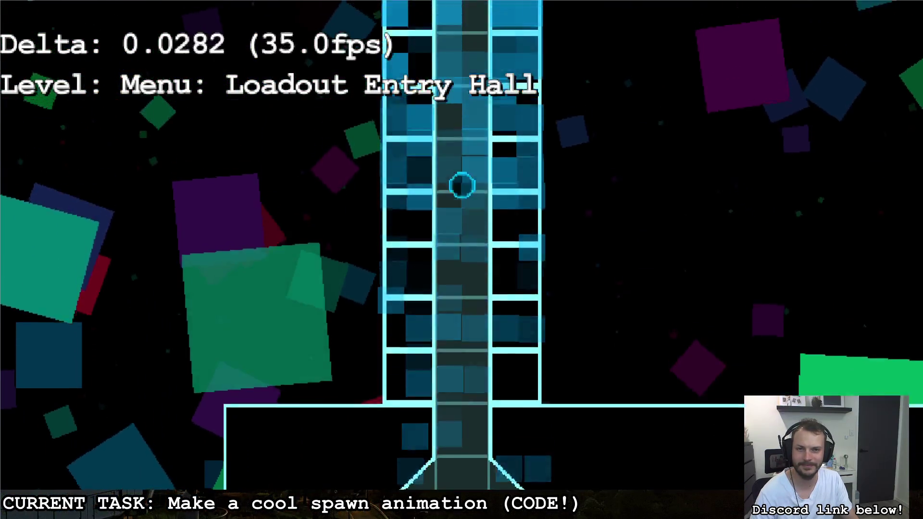
key(w)
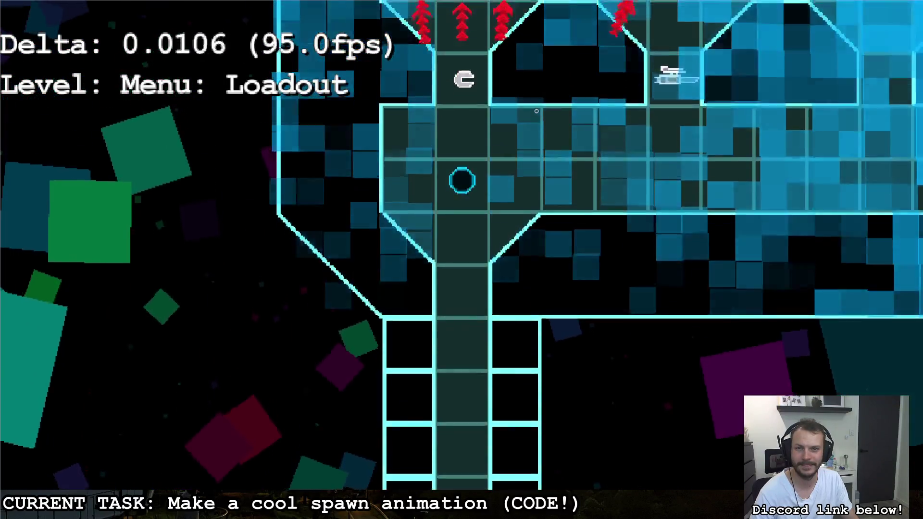
key(s)
key(d)
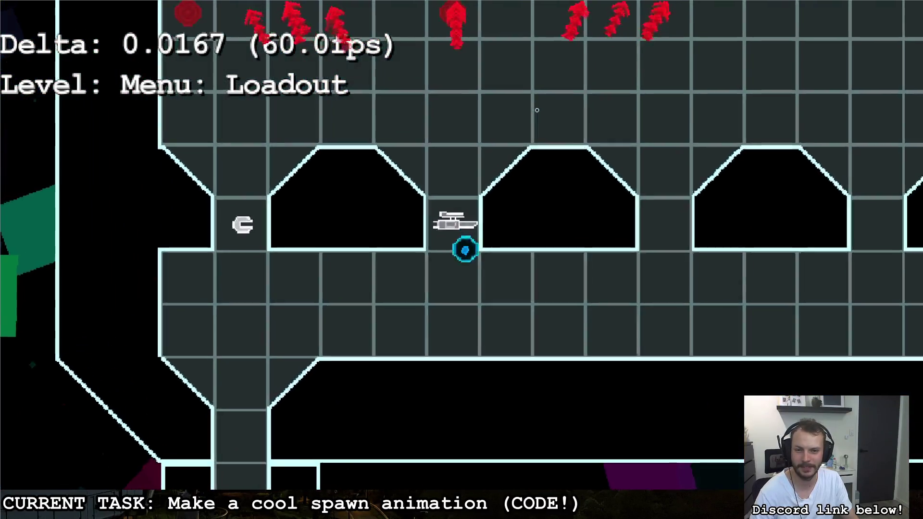
key(d)
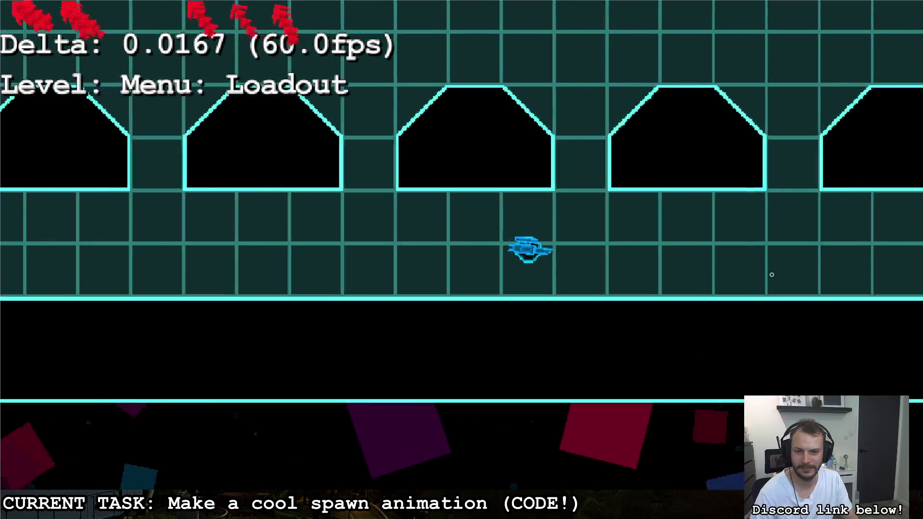
Leave Loadout for Main Menu, pass the octagonal room, and enter the red portal
key(d)
key(s)
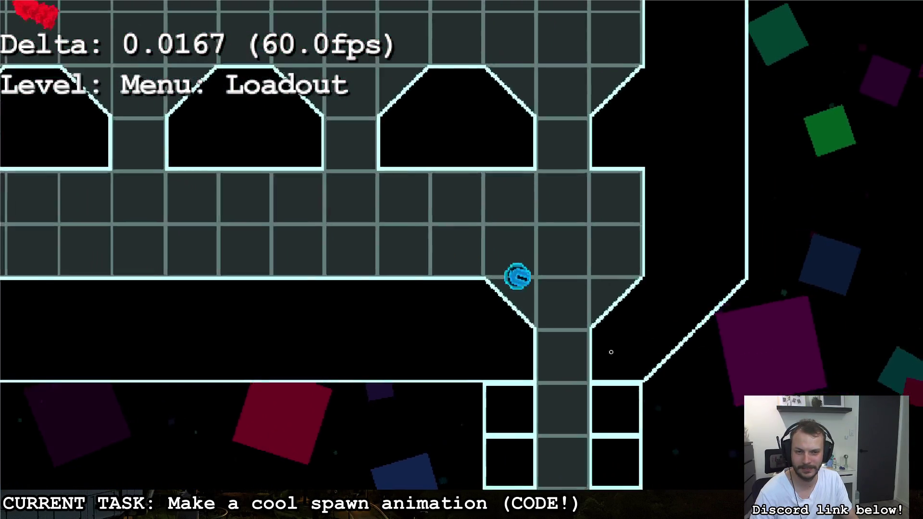
key(s)
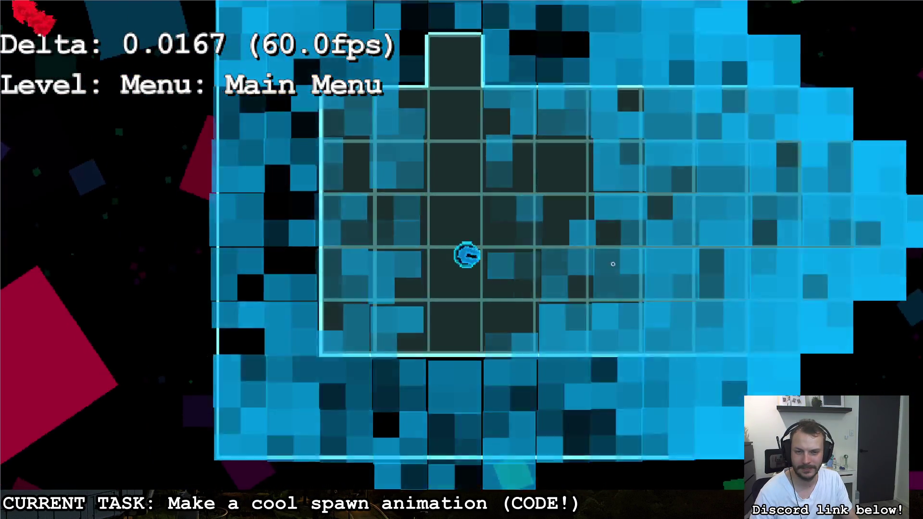
key(d)
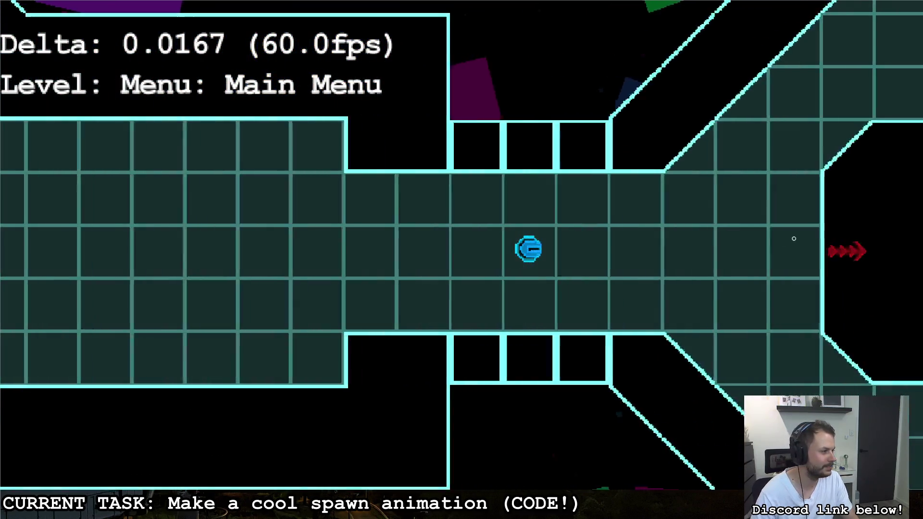
key(d)
key(s)
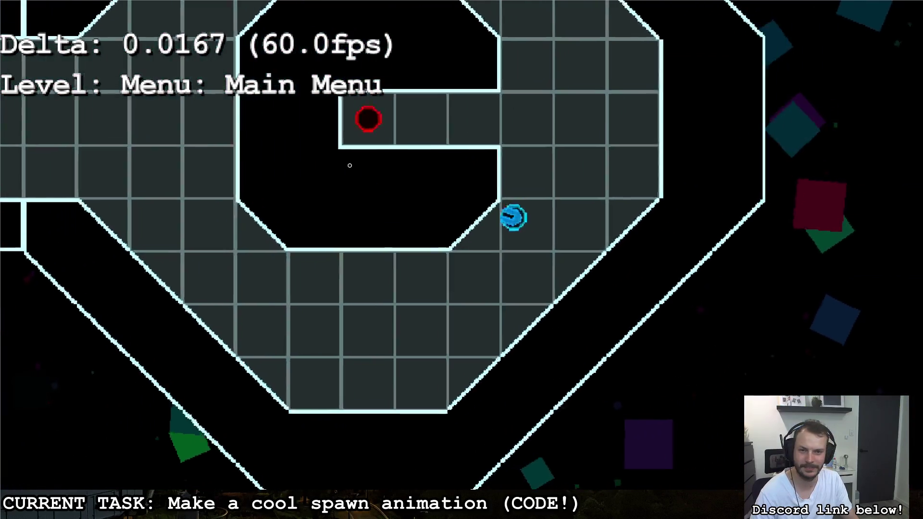
key(w)
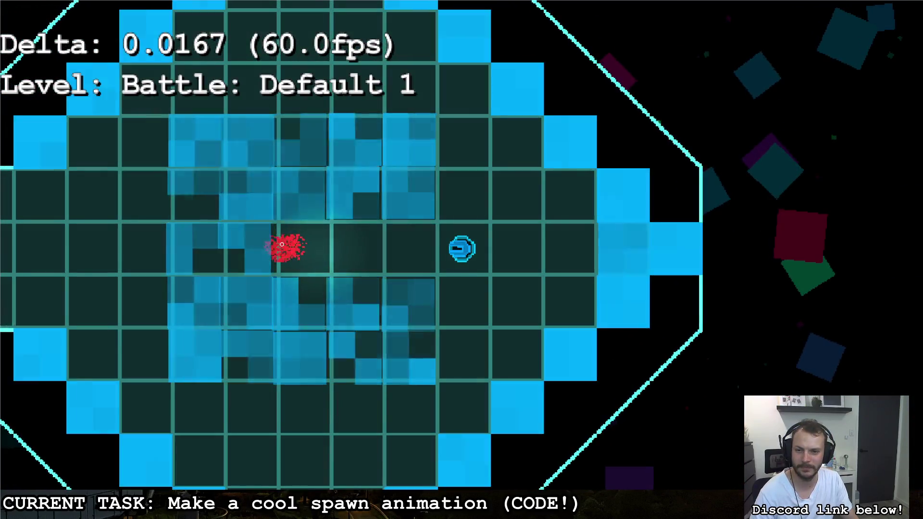
Drive the tank around the Default 1 arena, continuing after it respawns
key(w)
key(a)
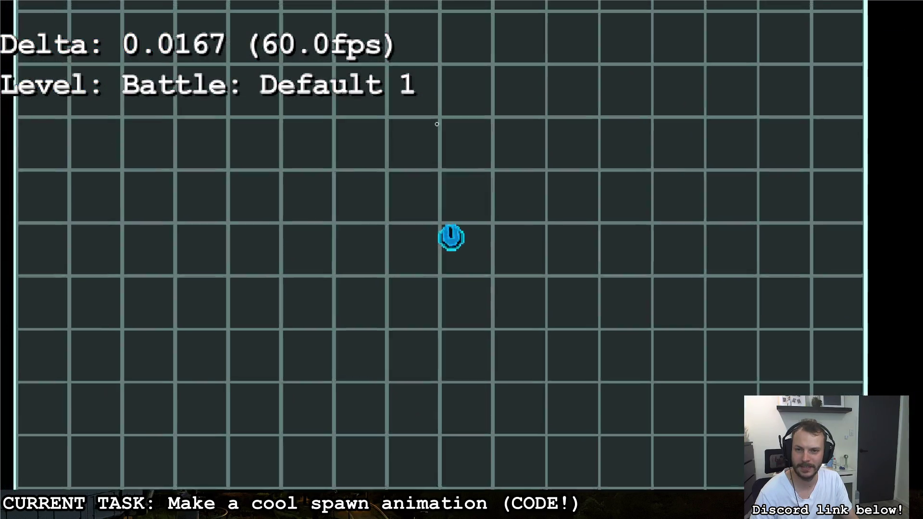
key(a)
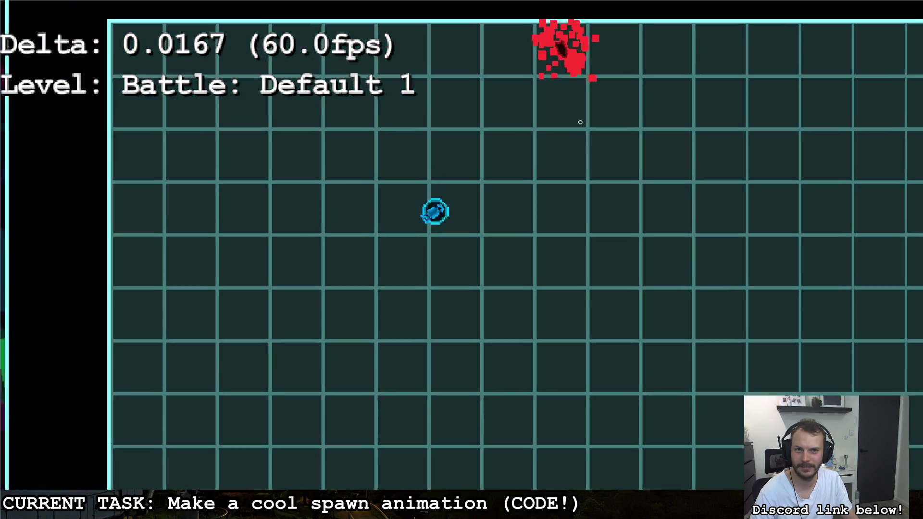
key(d)
key(s)
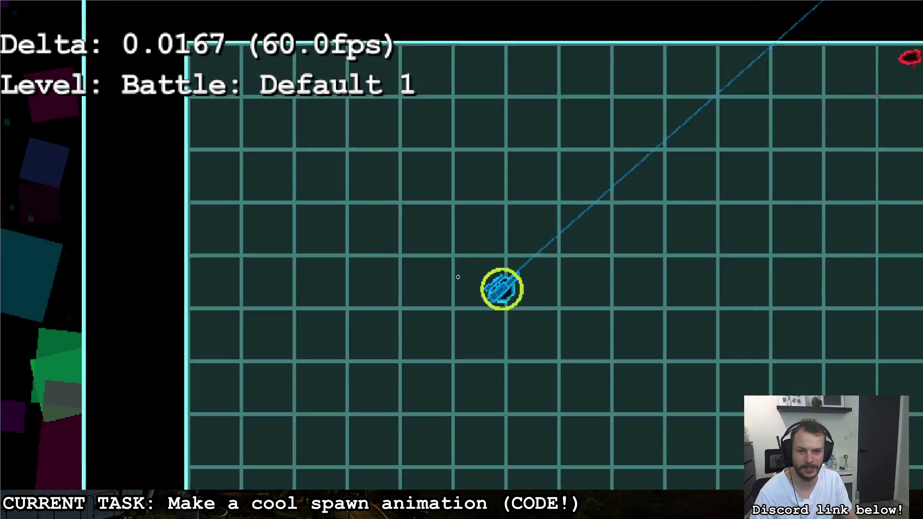
key(d)
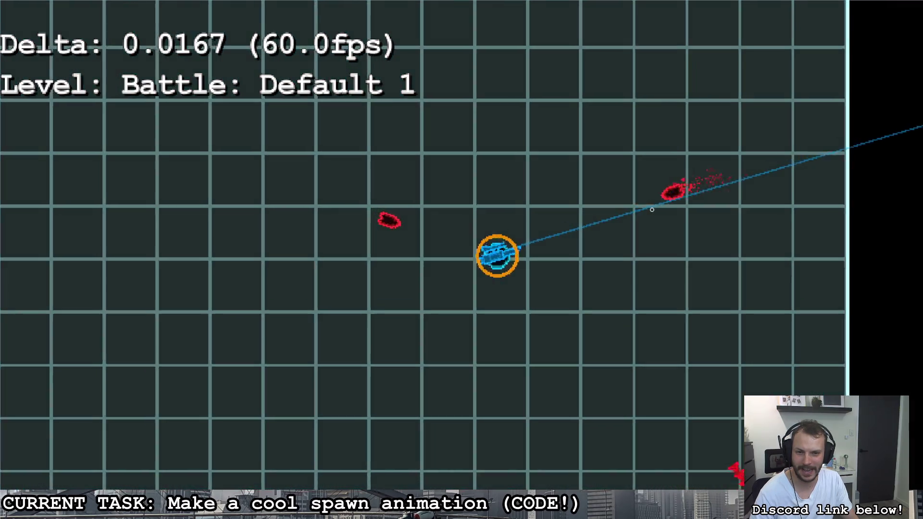
key(d)
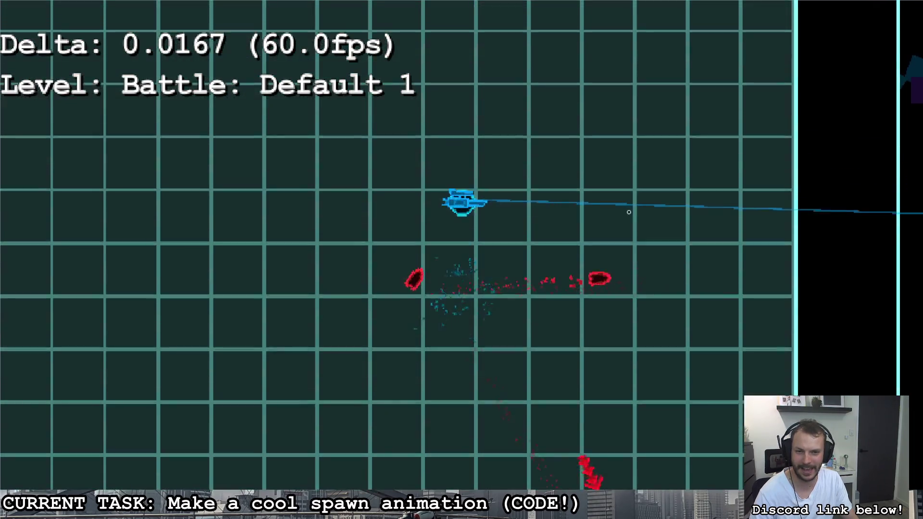
key(d)
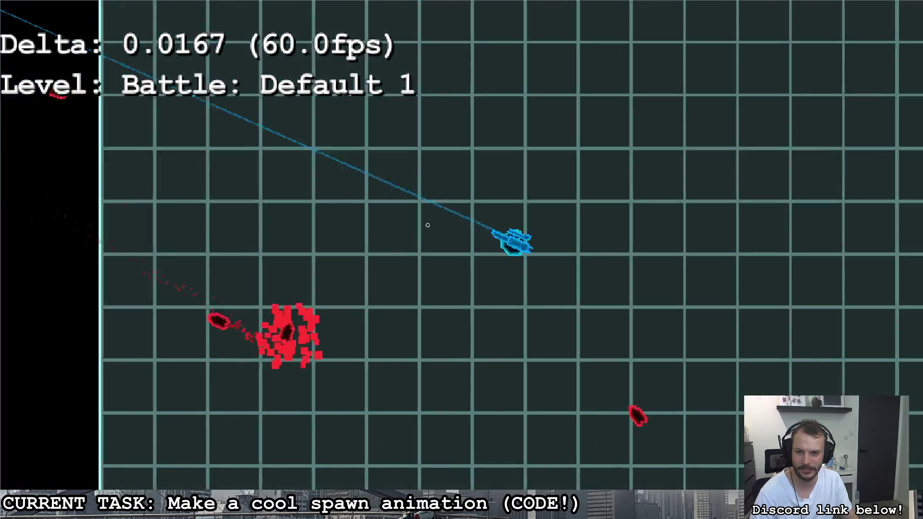
key(d)
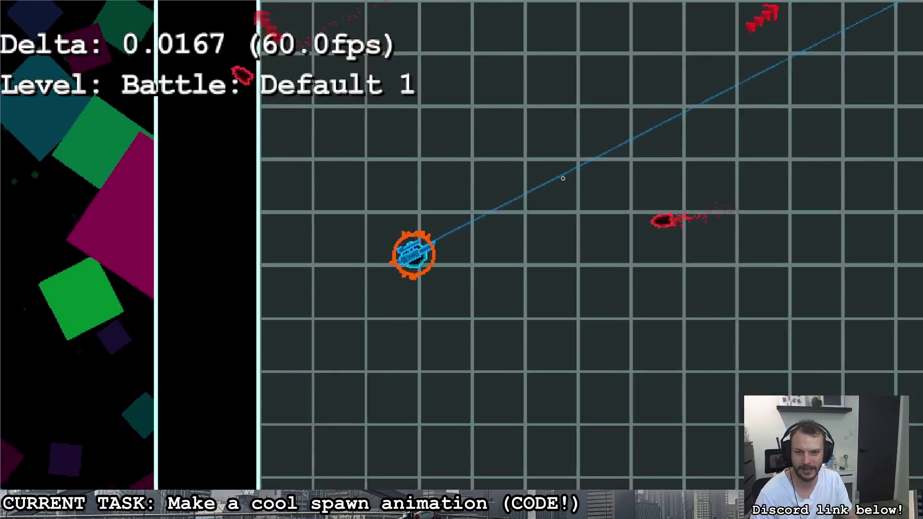
key(d)
key(w)
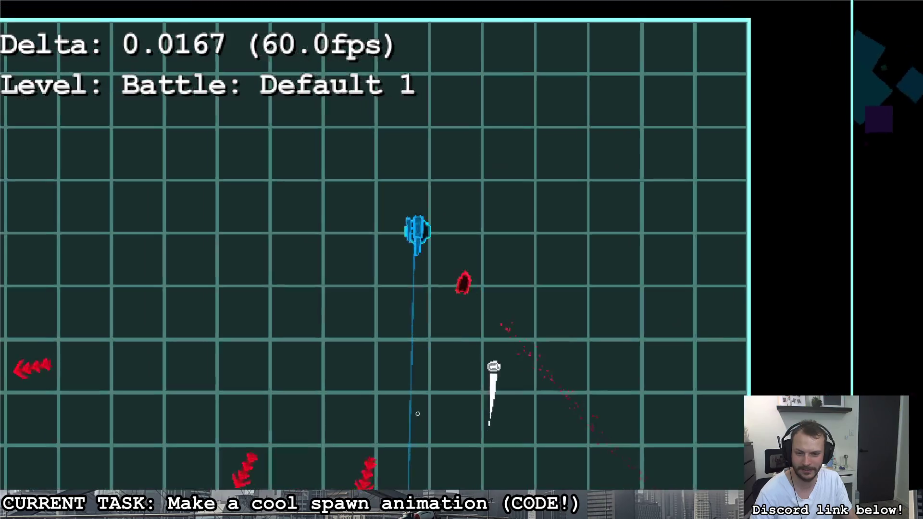
Keep driving the tank back and forth between the left and right arena walls
key(a)
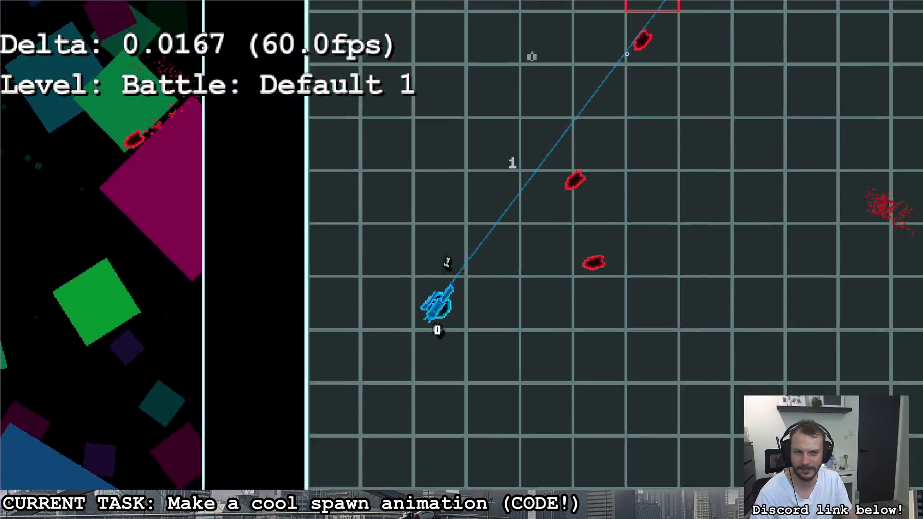
key(w)
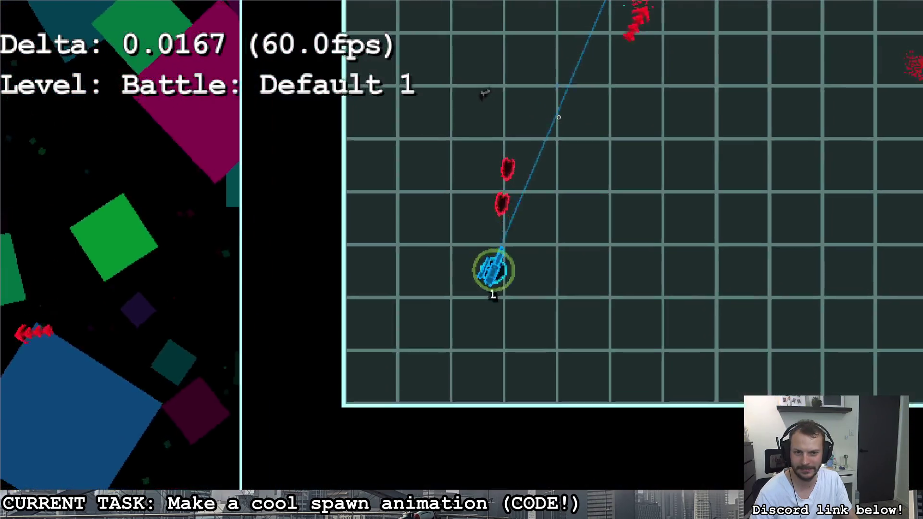
key(d)
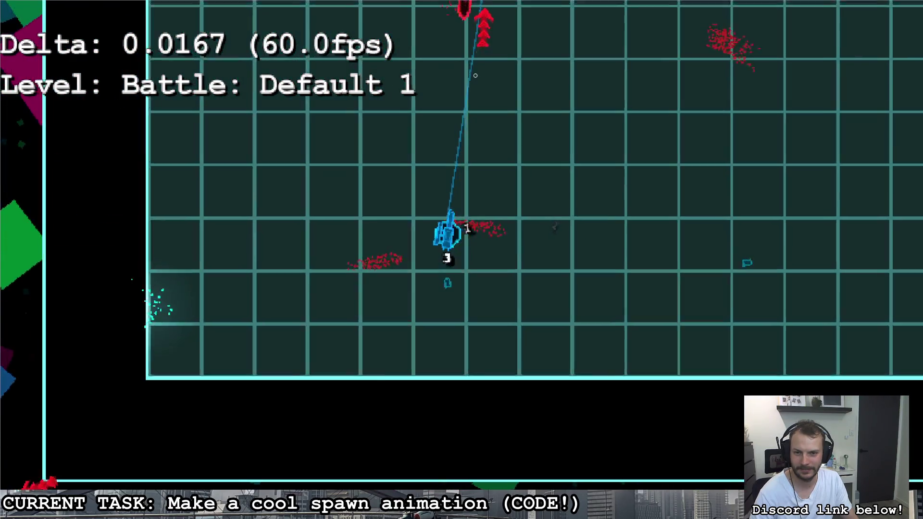
key(a)
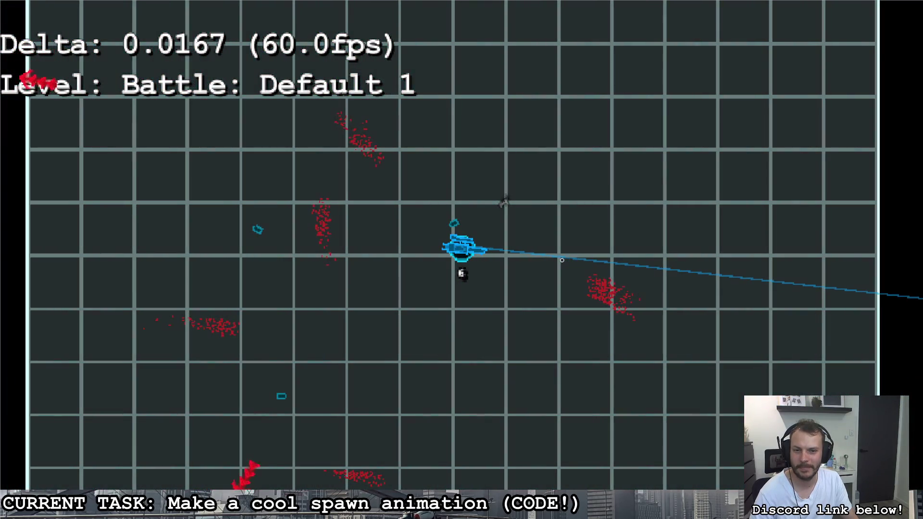
key(a)
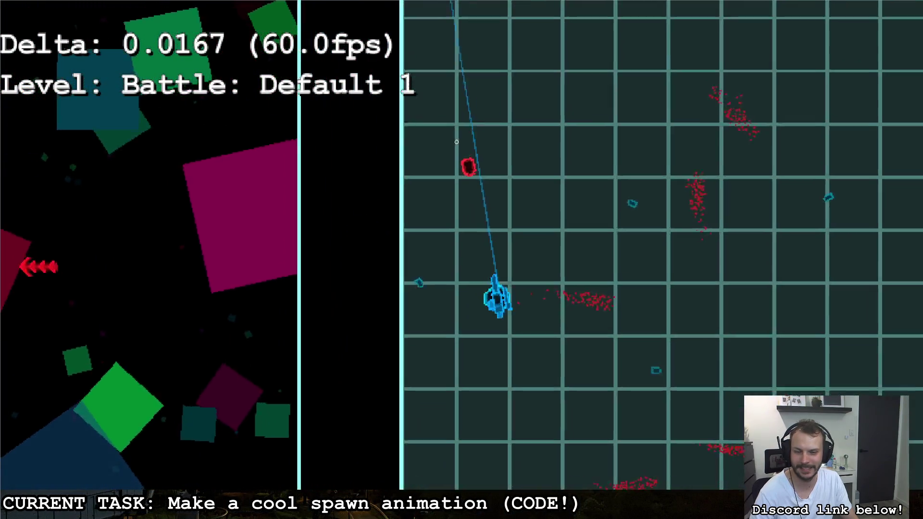
key(d)
key(s)
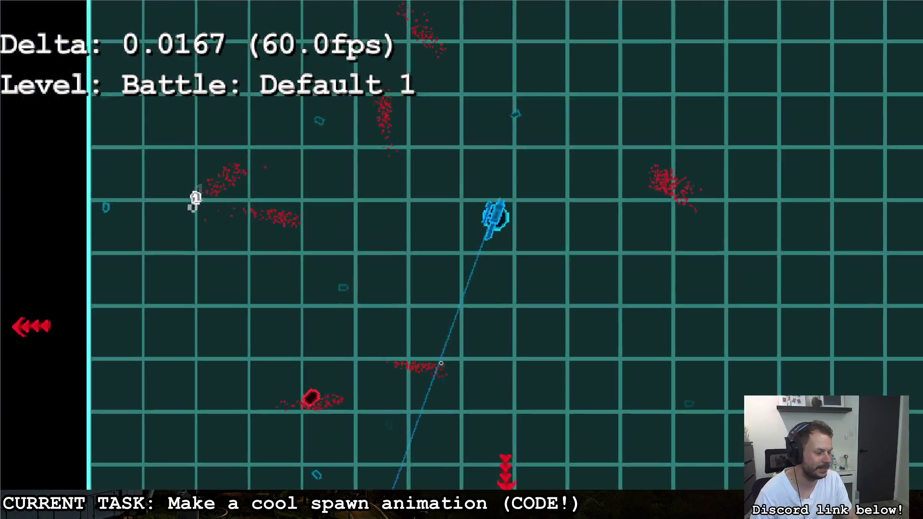
key(a)
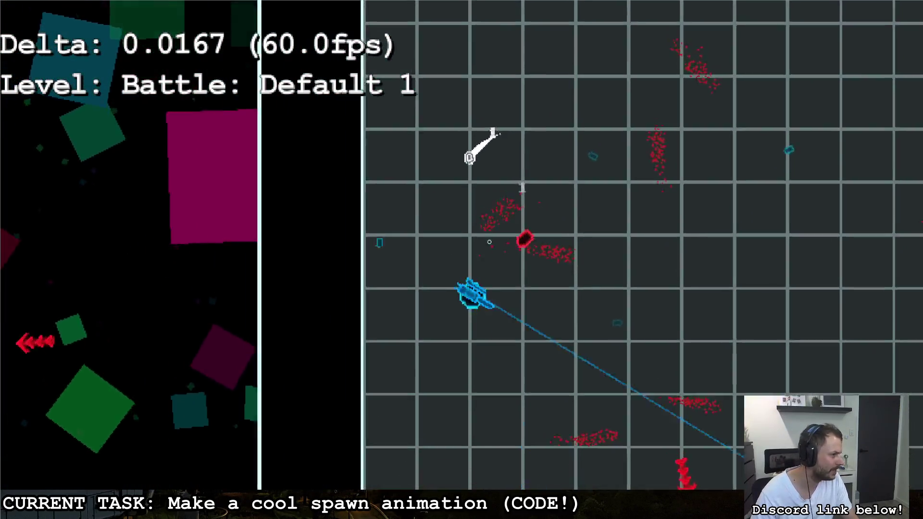
key(d)
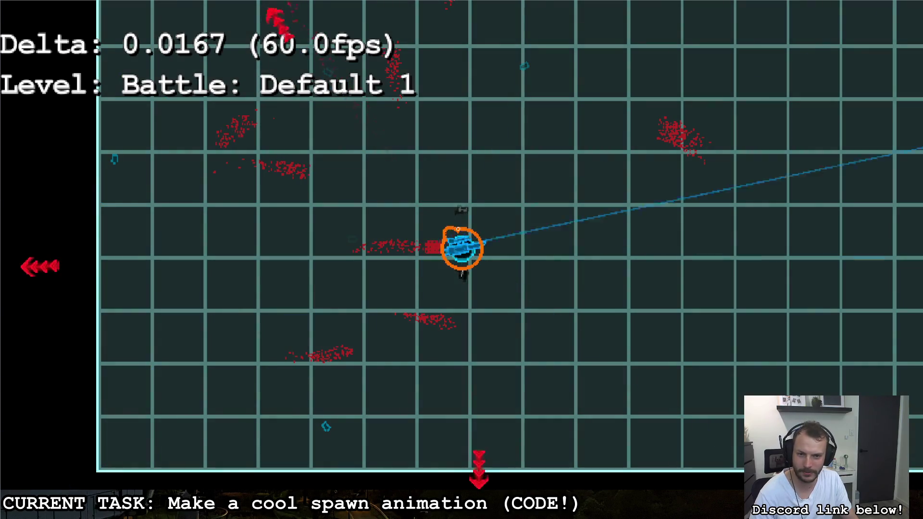
key(w)
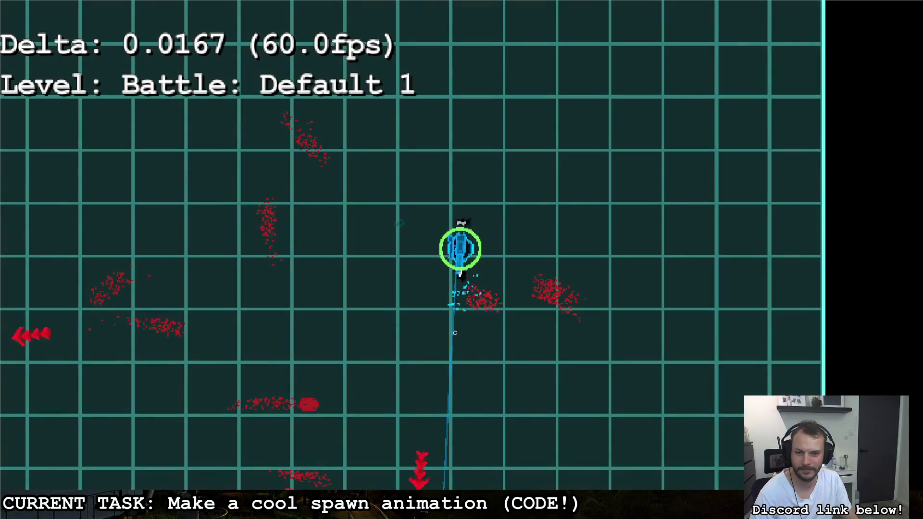
key(a)
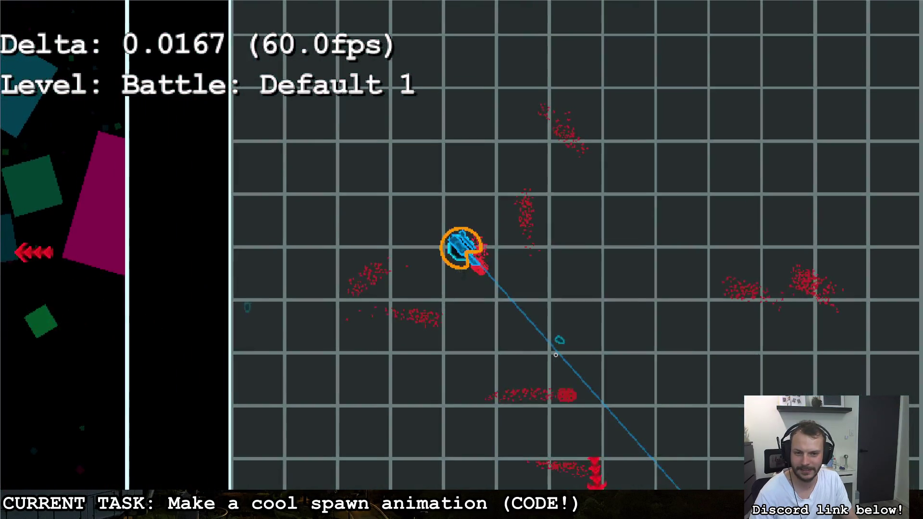
key(d)
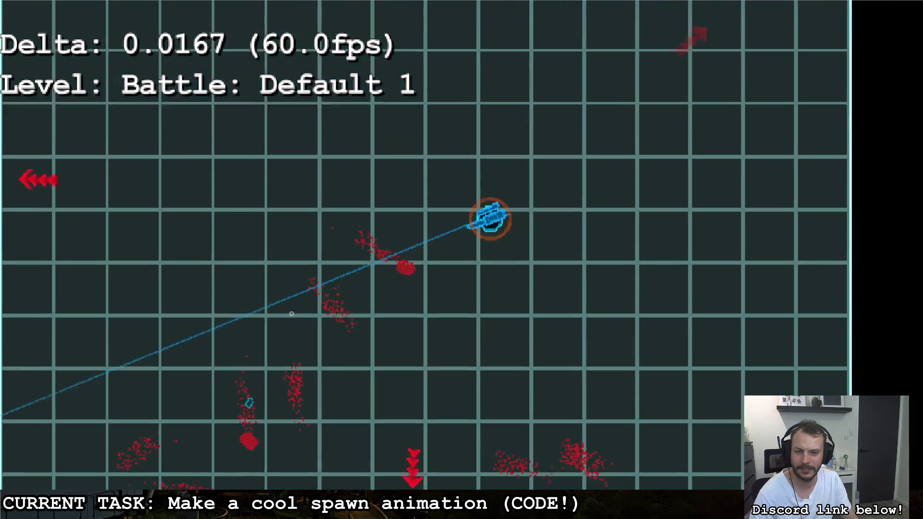
Fire a shot toward the upper right, dodge enemies, then pause and confirm quitting
click(845, 183)
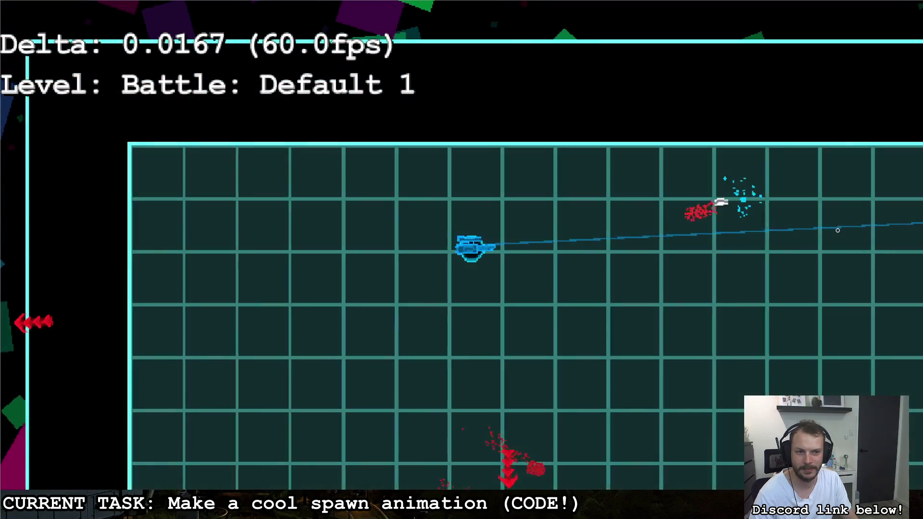
key(s)
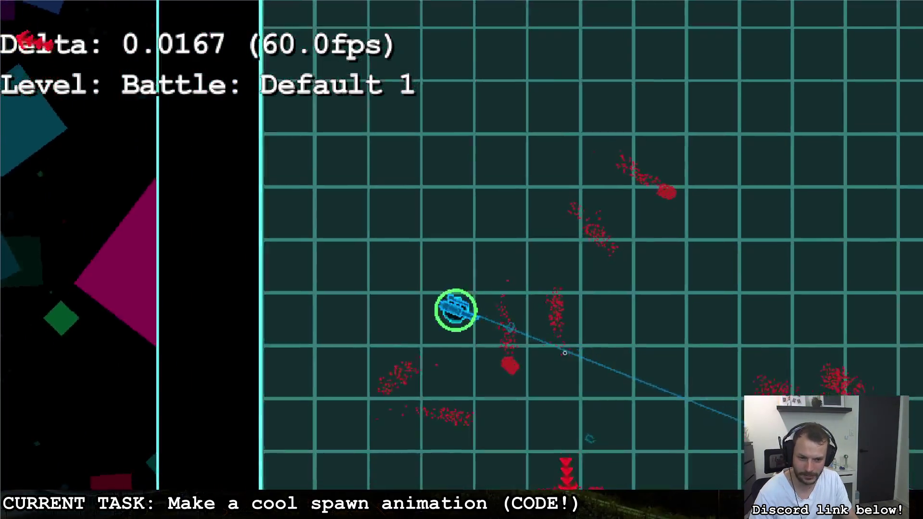
key(d)
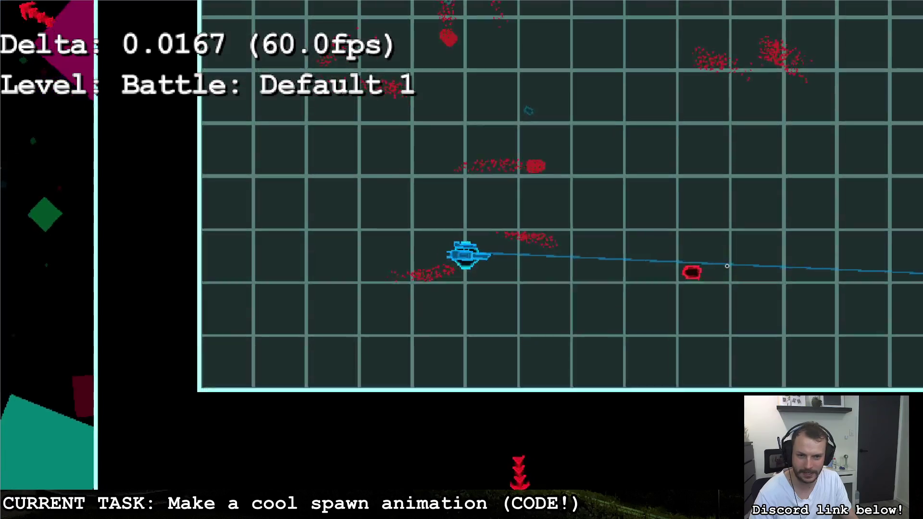
key(d)
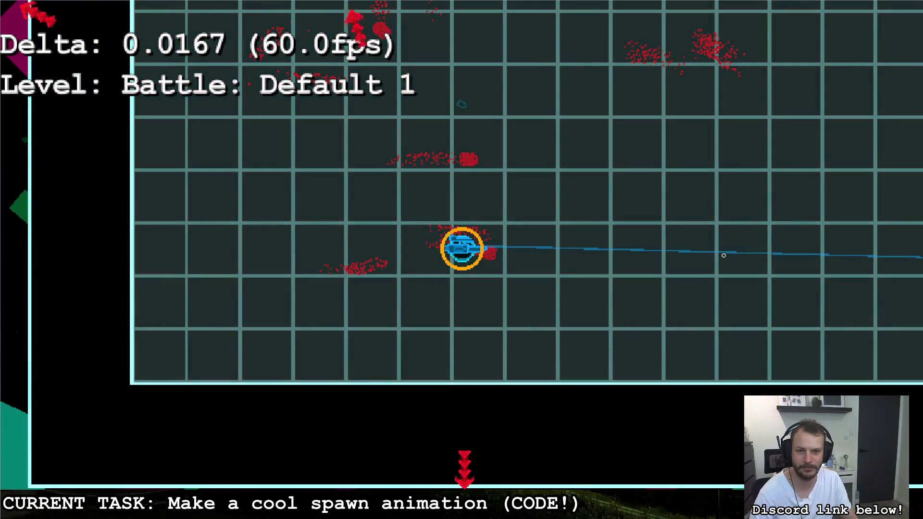
key(Escape)
key(d)
key(space)
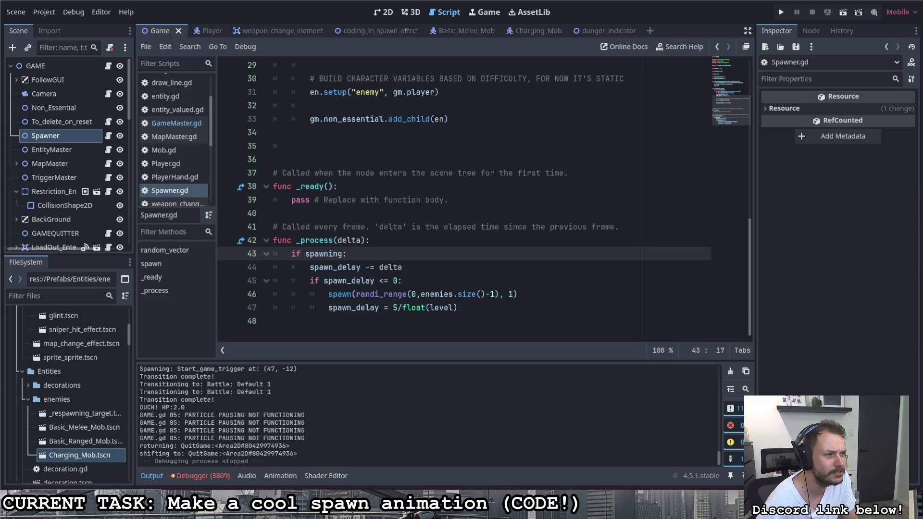
mouse_move(922, 103)
mouse_down()
mouse_move(497, 39)
mouse_move(442, 22)
mouse_up()
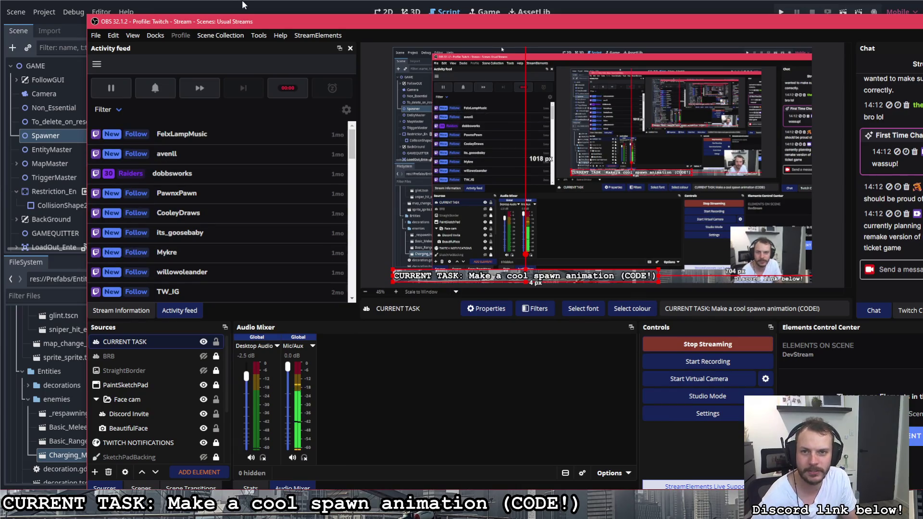
key(alt+Tab)
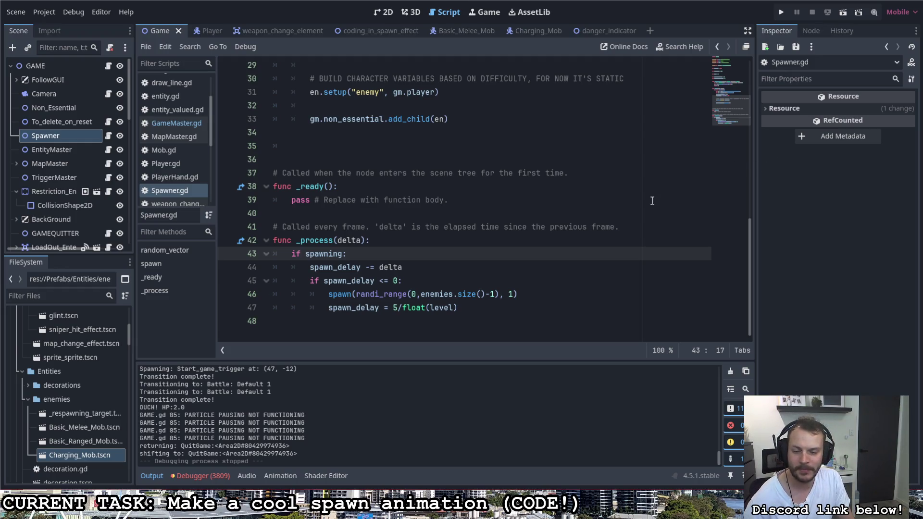
Launch the project, walk up into Loadout toward the gun, then down through Main Menu into the battle
click(780, 13)
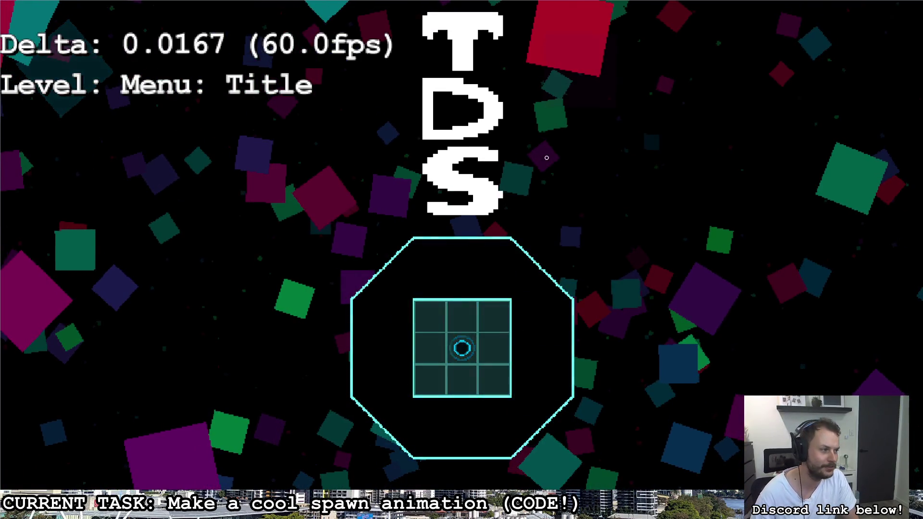
key(w)
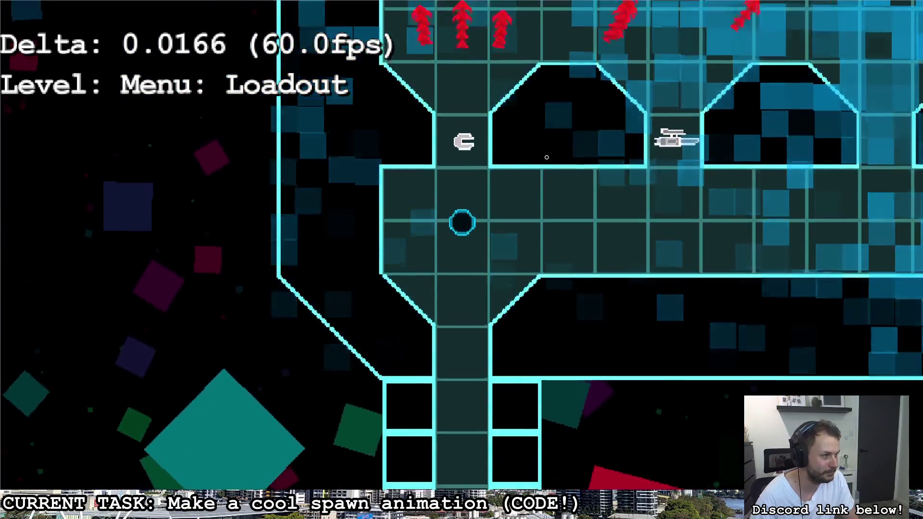
key(w)
key(d)
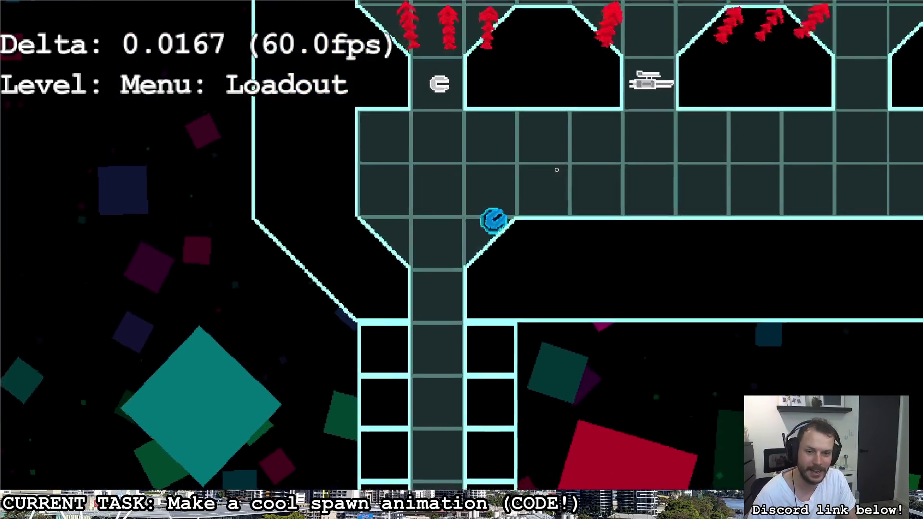
key(s)
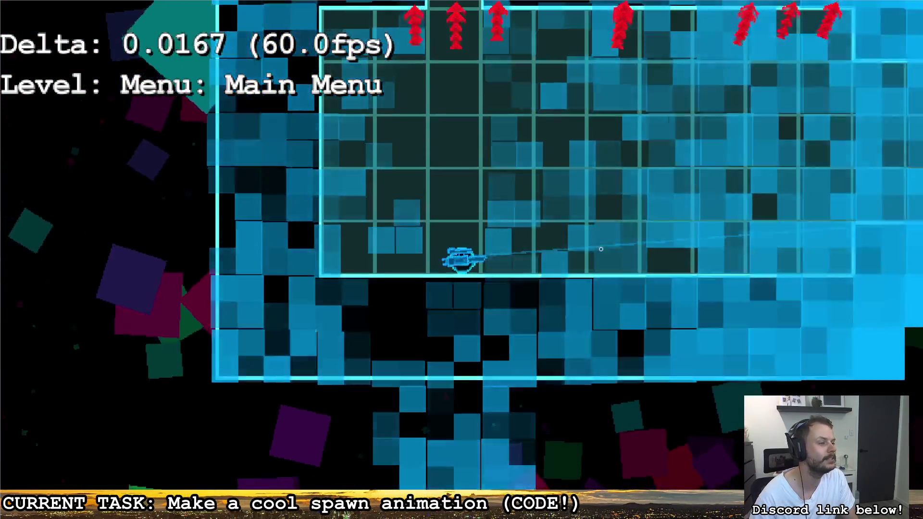
key(d)
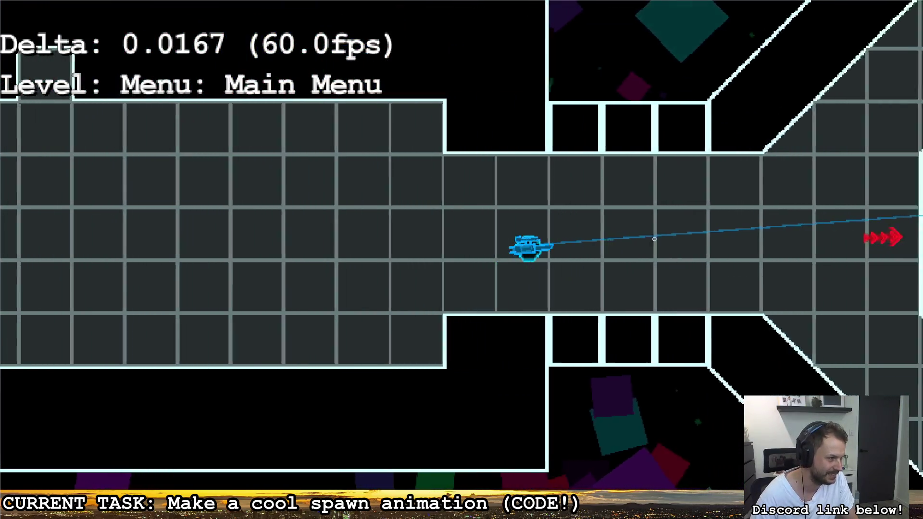
key(w)
key(w)
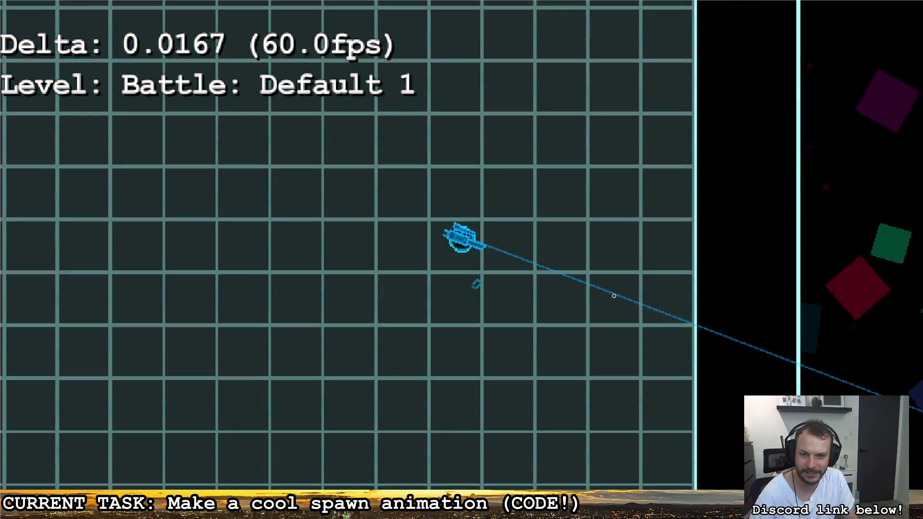
key(a)
key(w)
key(s)
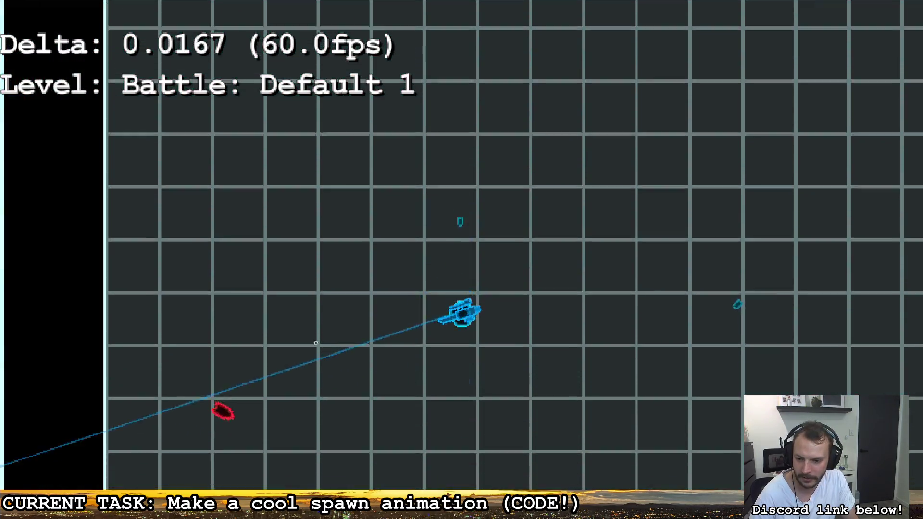
key(s)
key(d)
key(d)
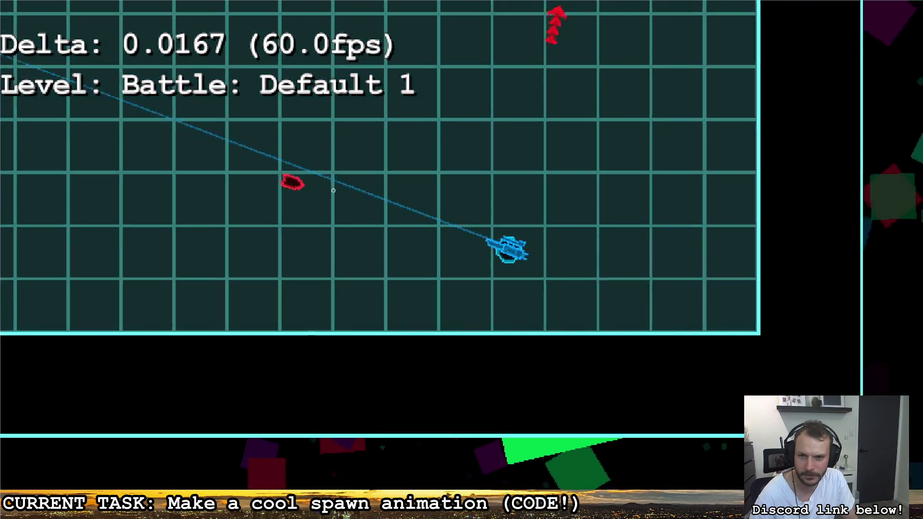
key(w)
key(a)
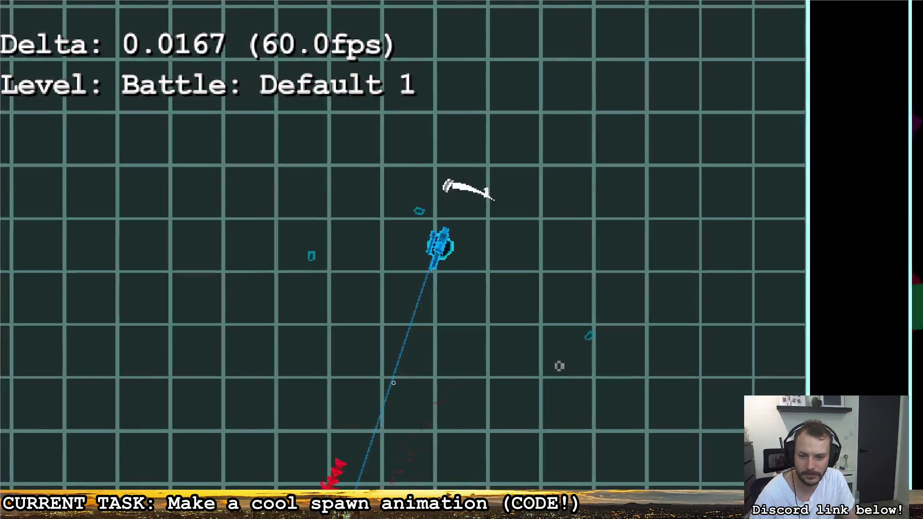
key(d)
key(w)
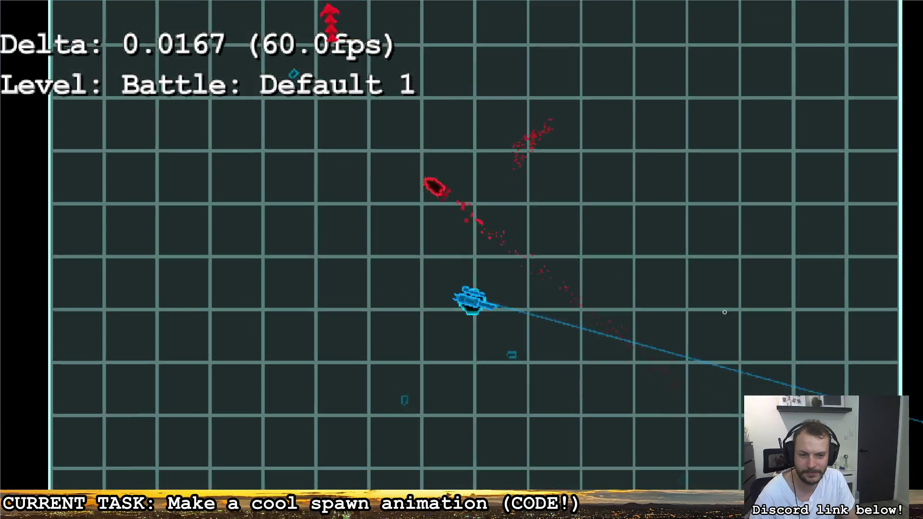
key(d)
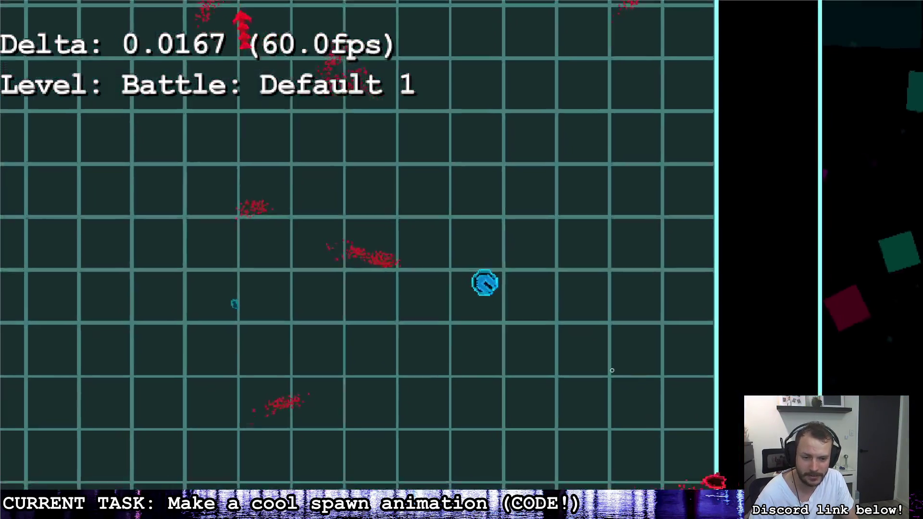
Move the player around the arena, weaving right and down through the enemies
key(s)
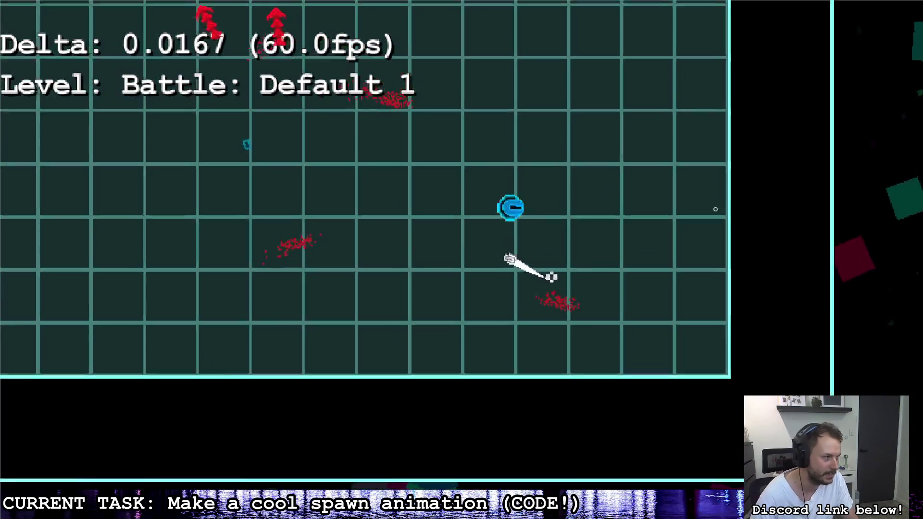
key(a)
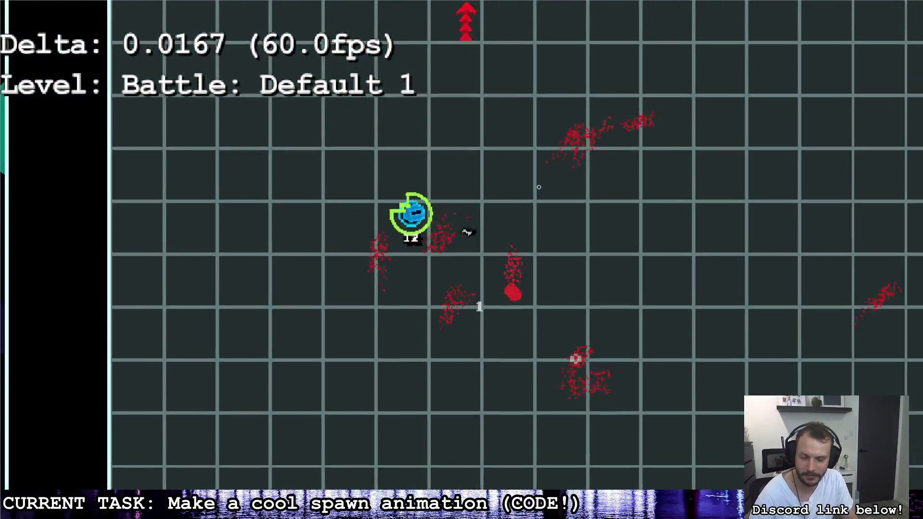
key(d)
key(s)
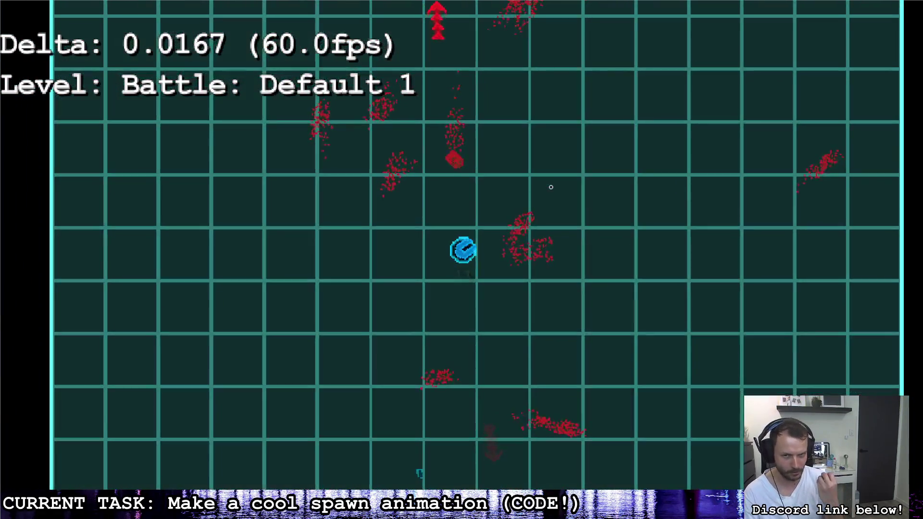
key(a)
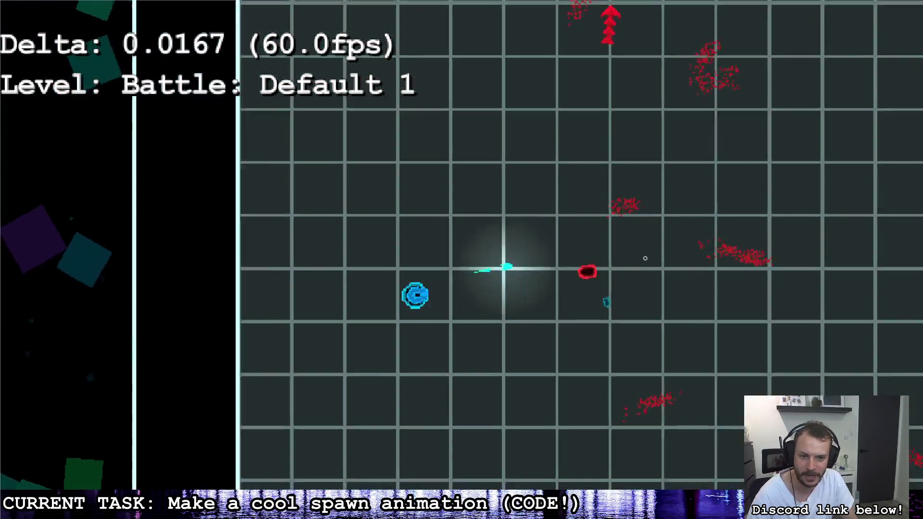
key(d)
key(w)
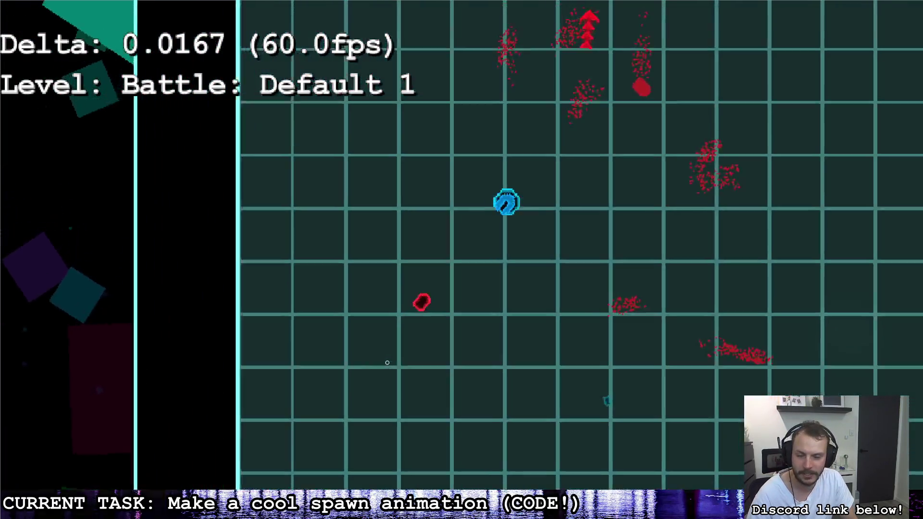
key(d)
key(s)
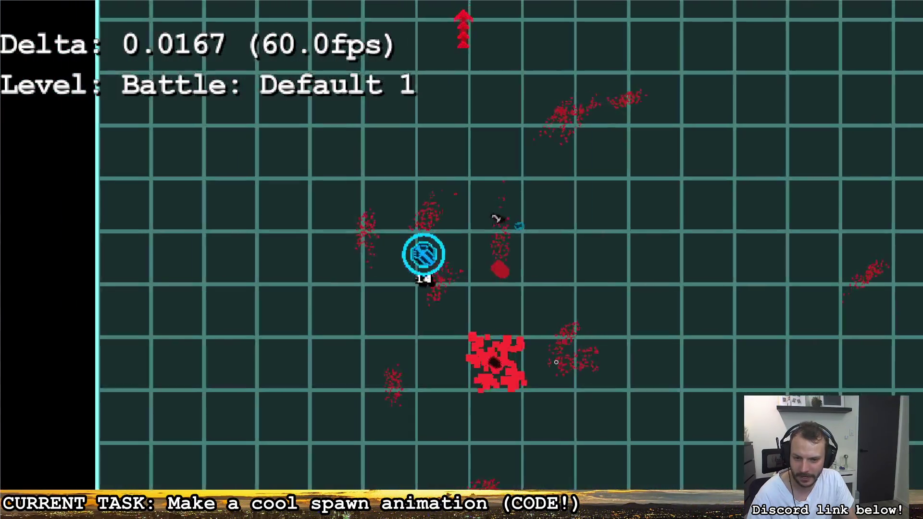
key(a)
key(s)
key(d)
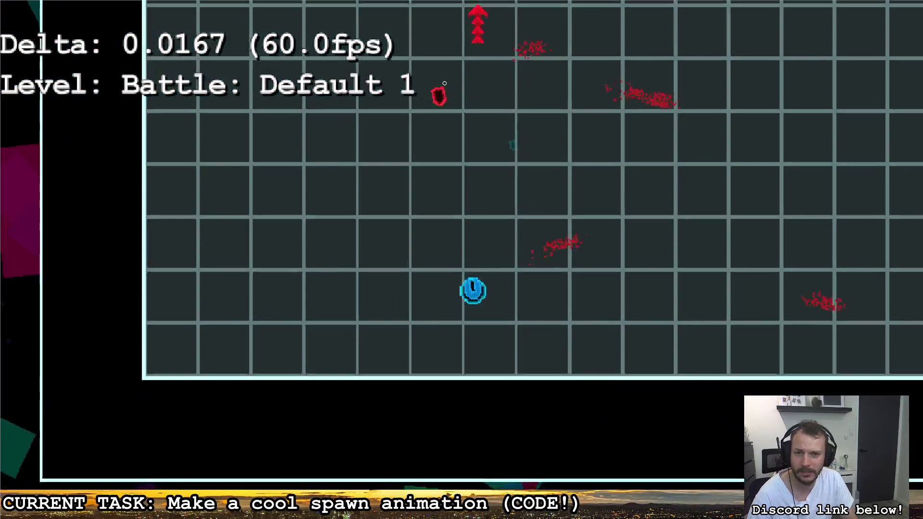
Keep weaving the player up, down and sideways near the enemies
key(w)
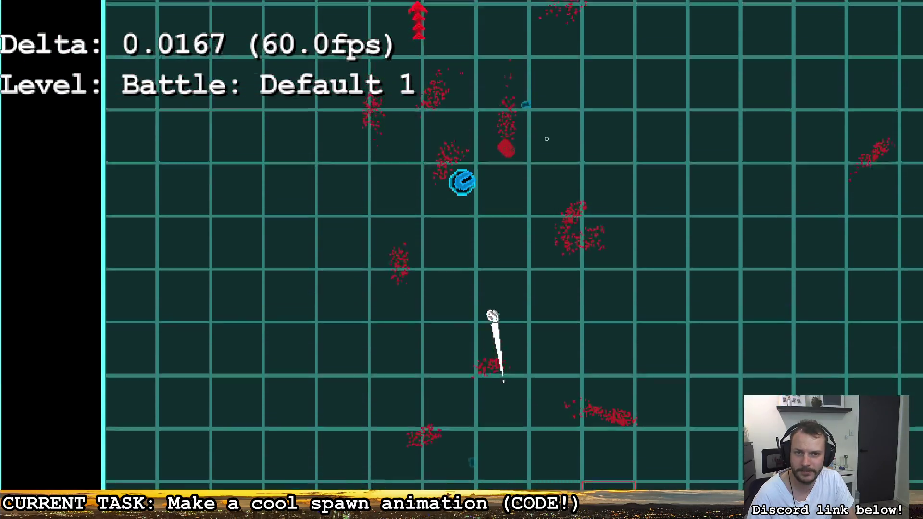
key(s)
key(a)
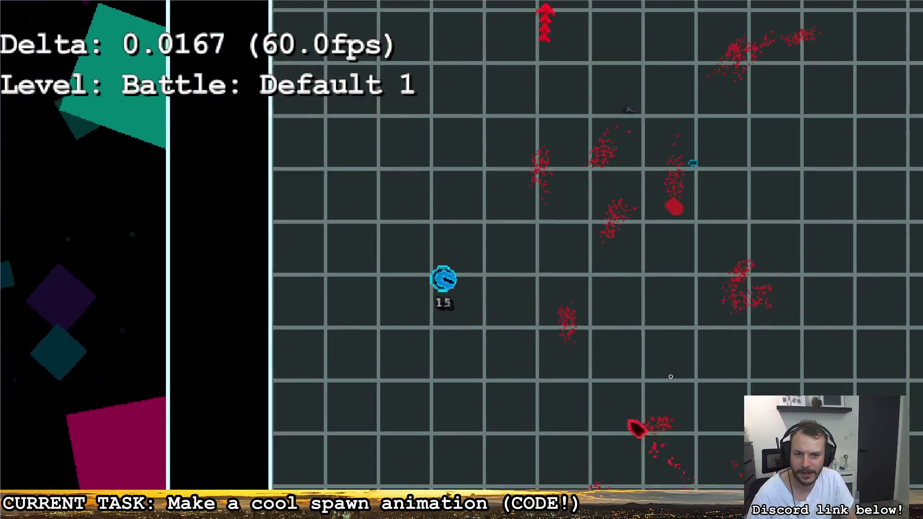
key(w)
key(d)
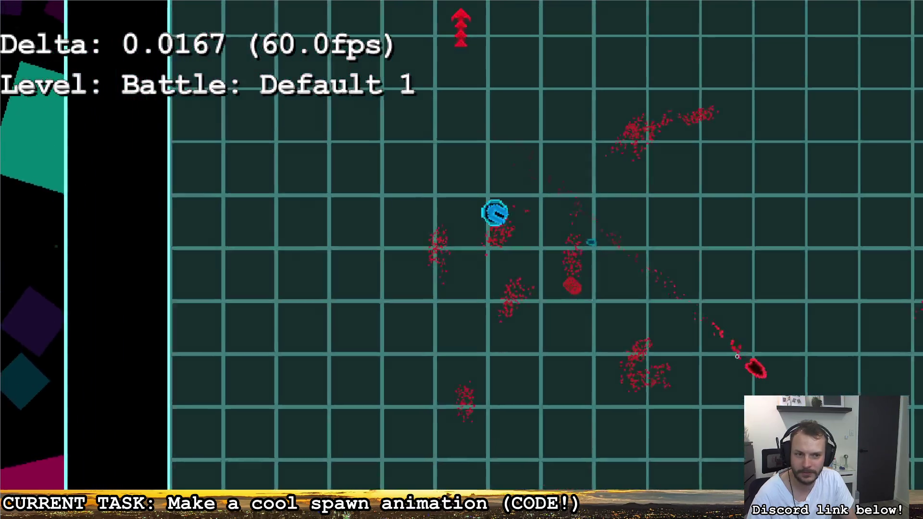
key(s)
key(d)
key(a)
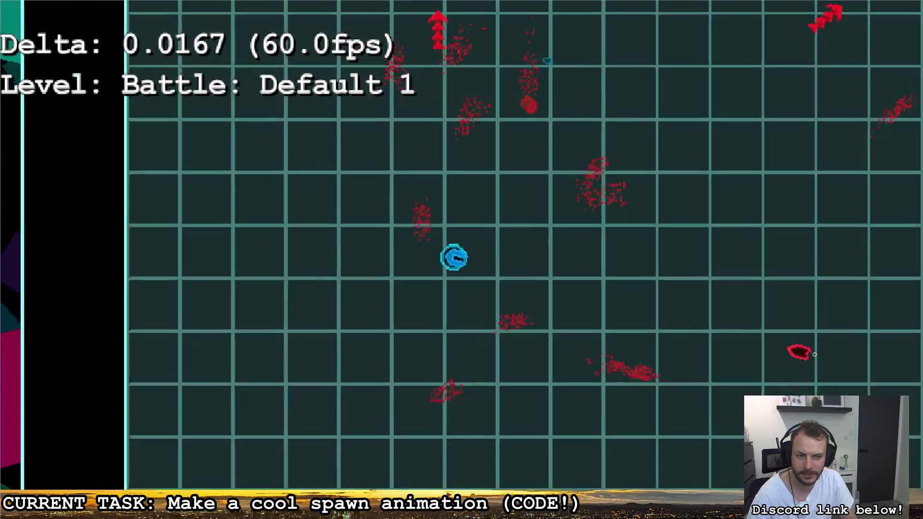
Throw the weapon at a nearby enemy, then move the player left across the arena
click(814, 355)
key(d)
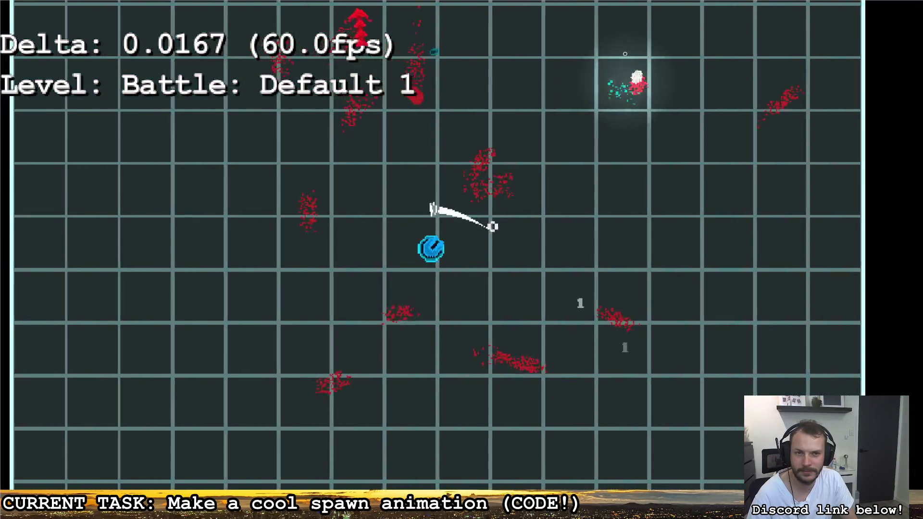
key(w)
key(a)
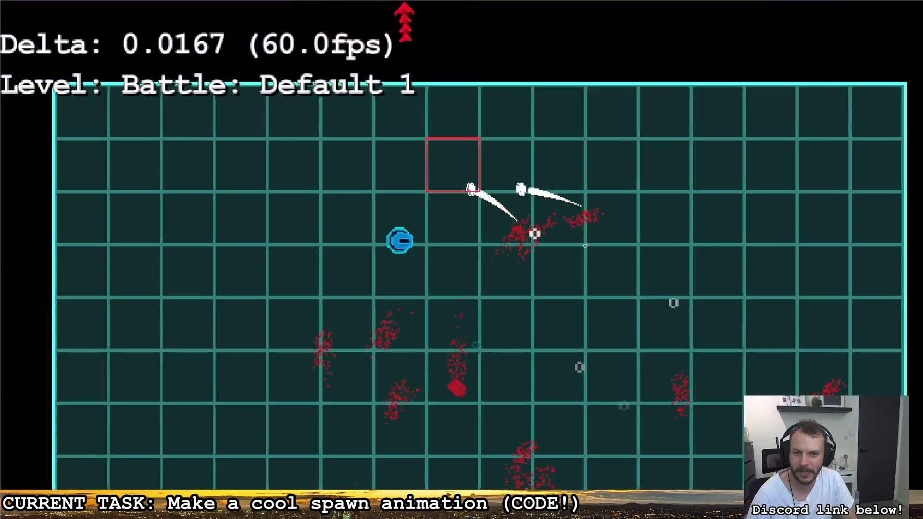
key(a)
key(s)
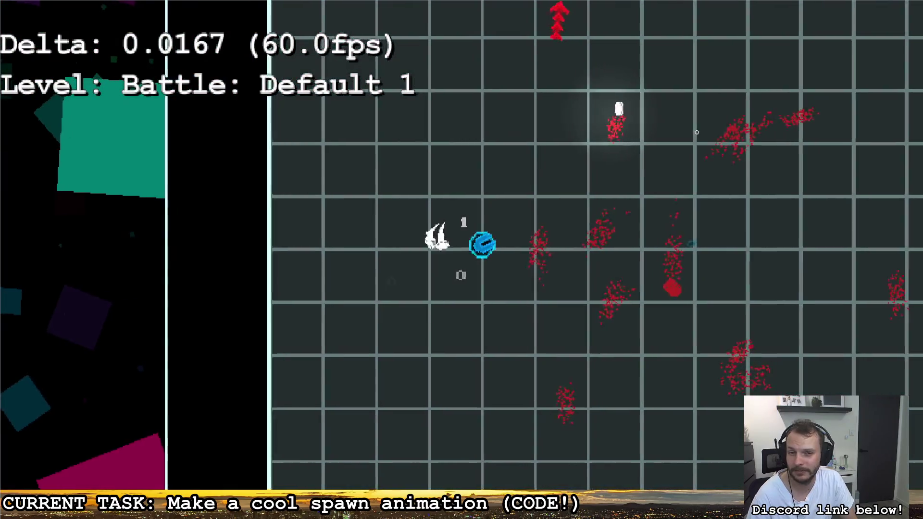
key(w)
key(d)
key(a)
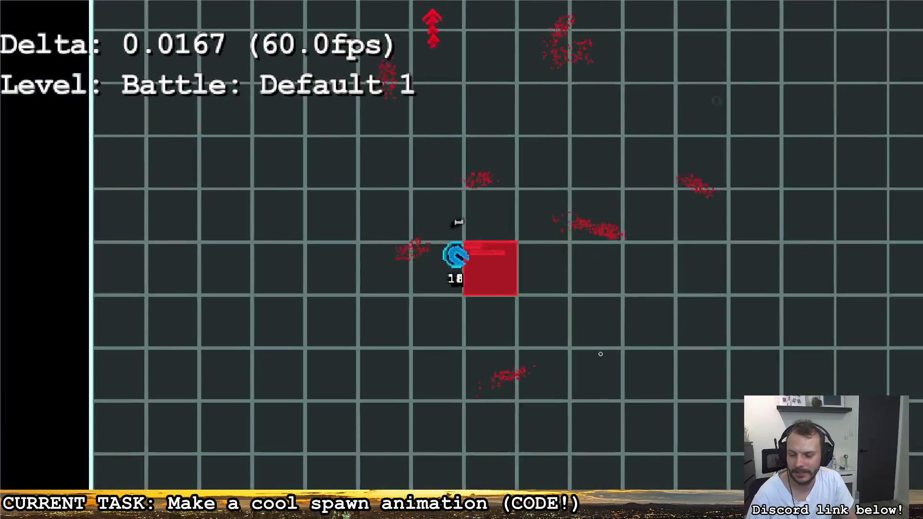
key(a)
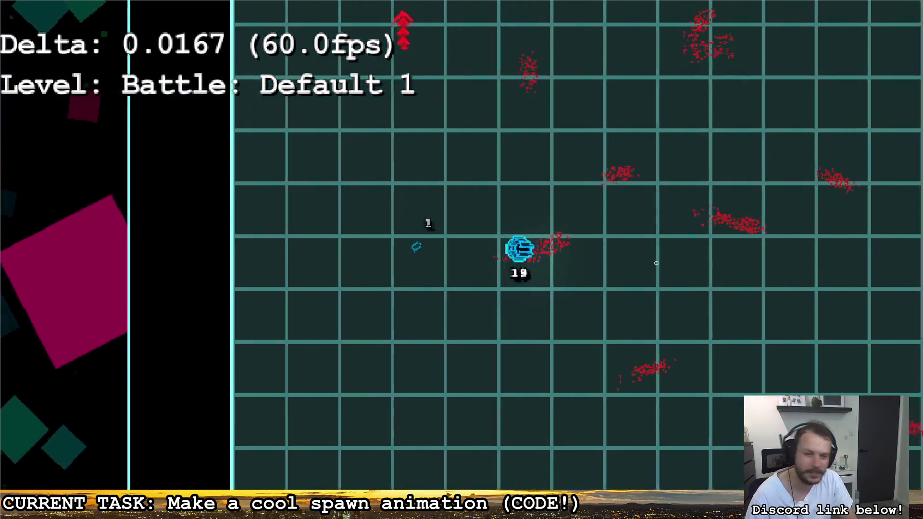
key(a)
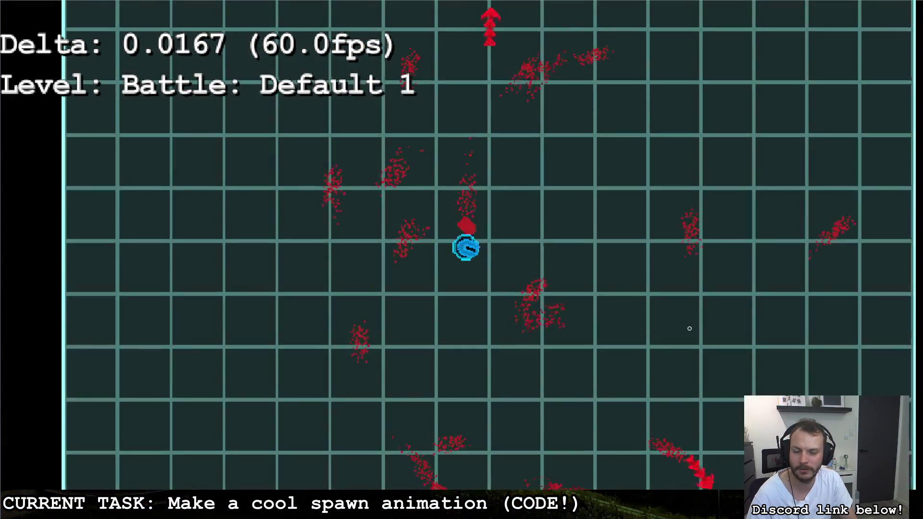
Move the player back and forth between the left and right walls
key(d)
key(a)
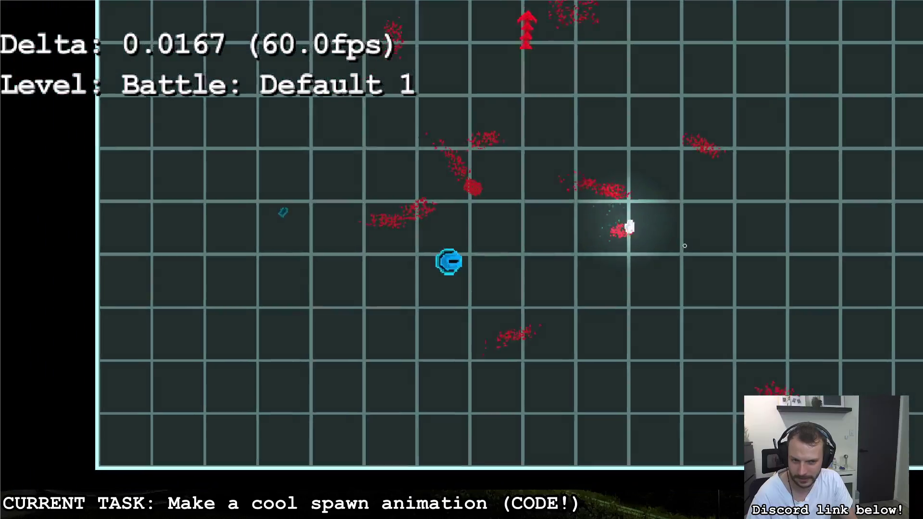
key(d)
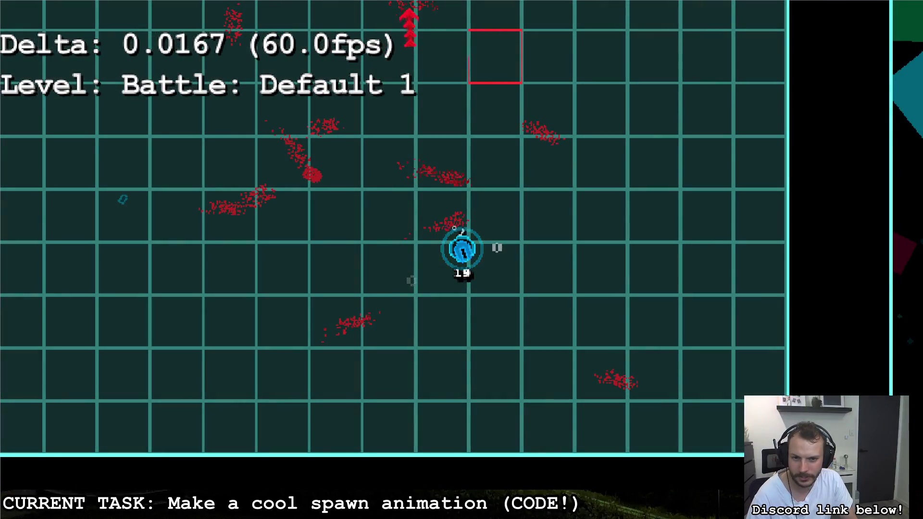
key(a)
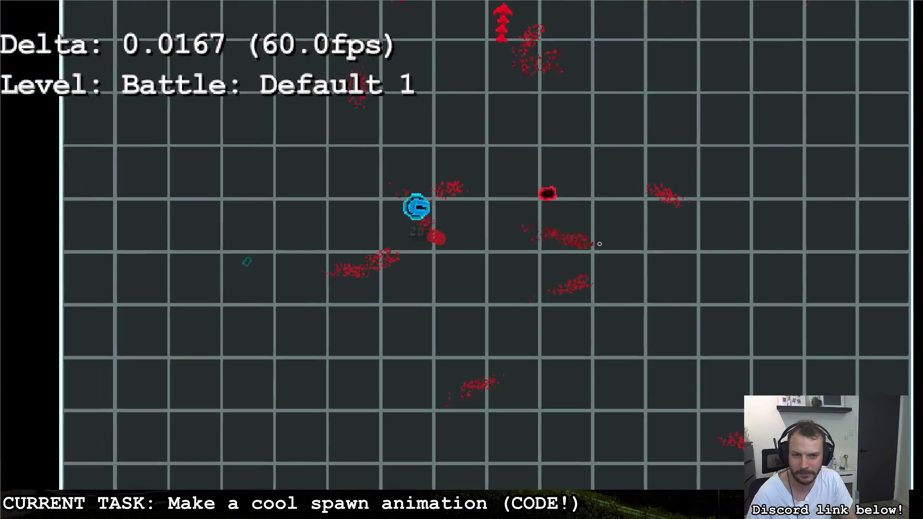
key(d)
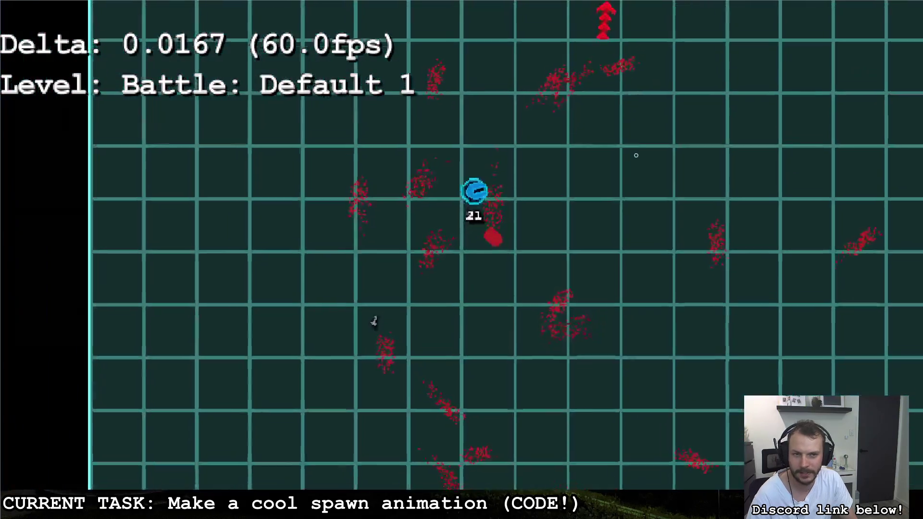
key(d)
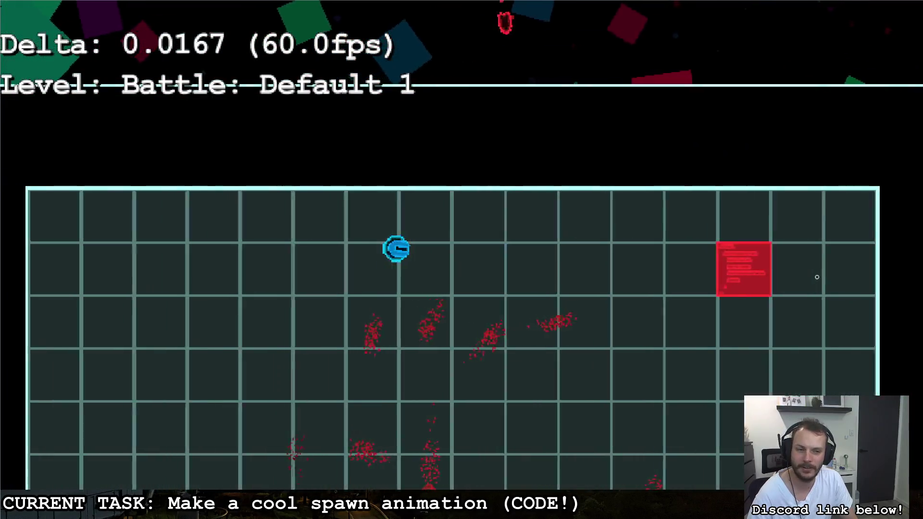
Steer the ship into an enemy and to the top-left corner, then pause and stop the playtest
key(d)
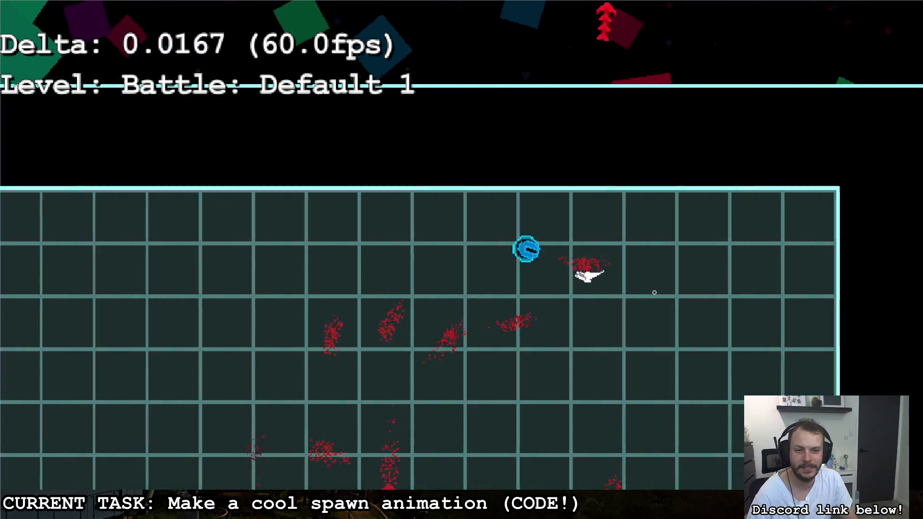
key(a)
key(s)
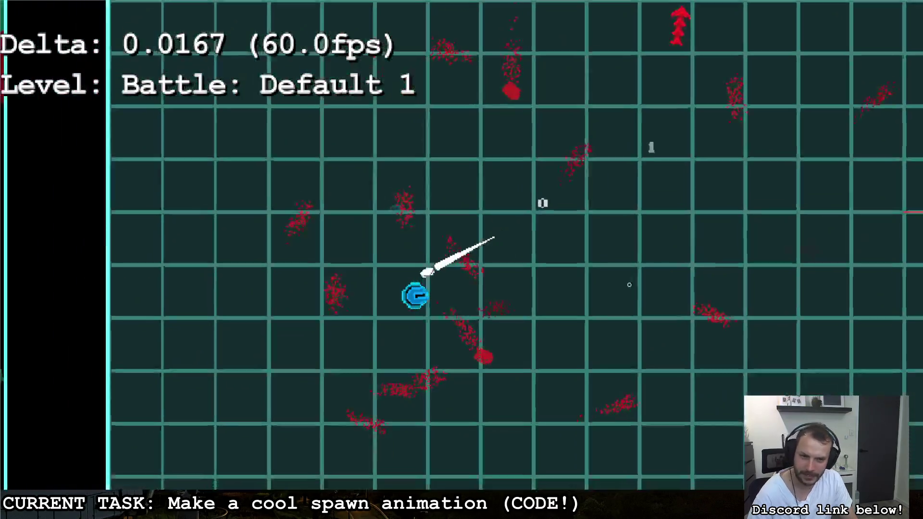
key(d)
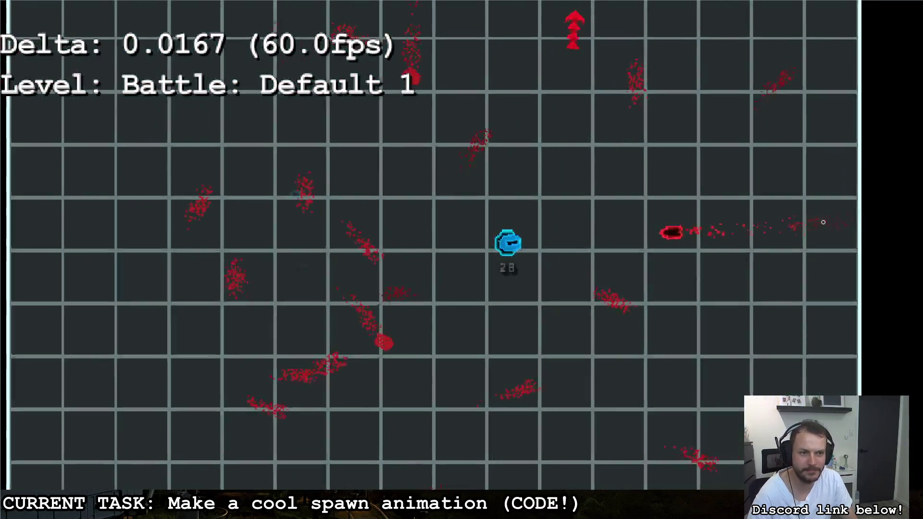
key(w)
key(a)
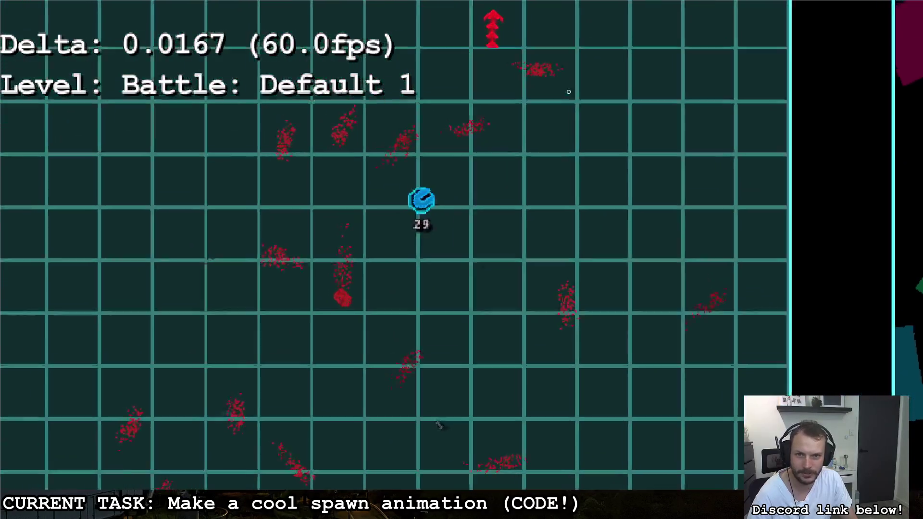
key(w)
key(a)
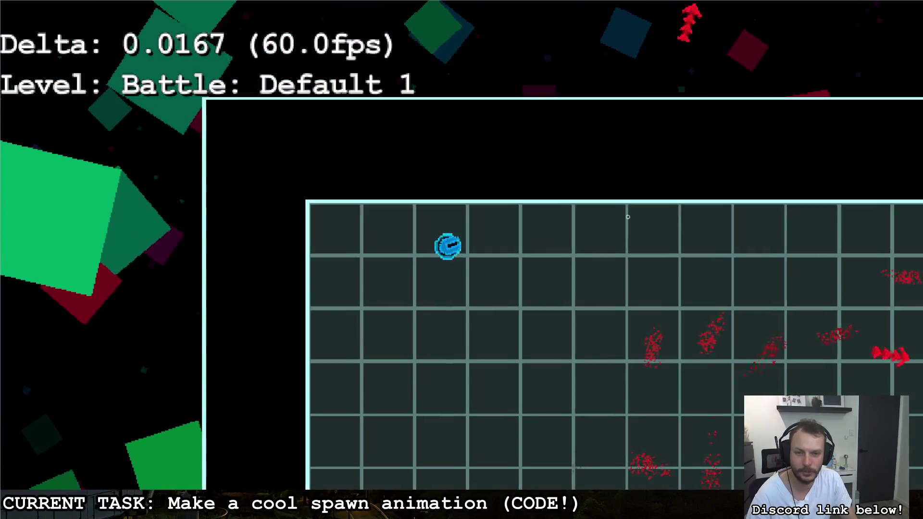
key(Escape)
key(alt+Tab)
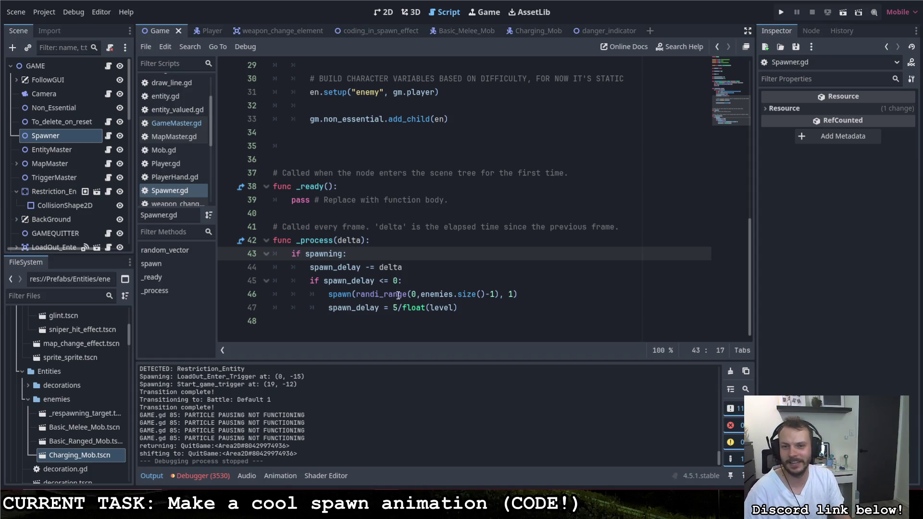
Switch to the Charging_Mob scene tab and adjust its view
scroll(401, 296, up, 4)
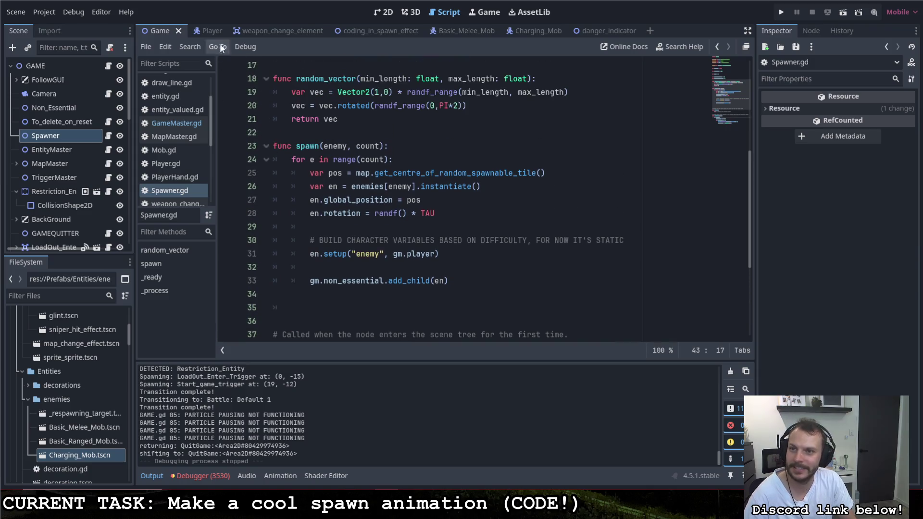
click(531, 31)
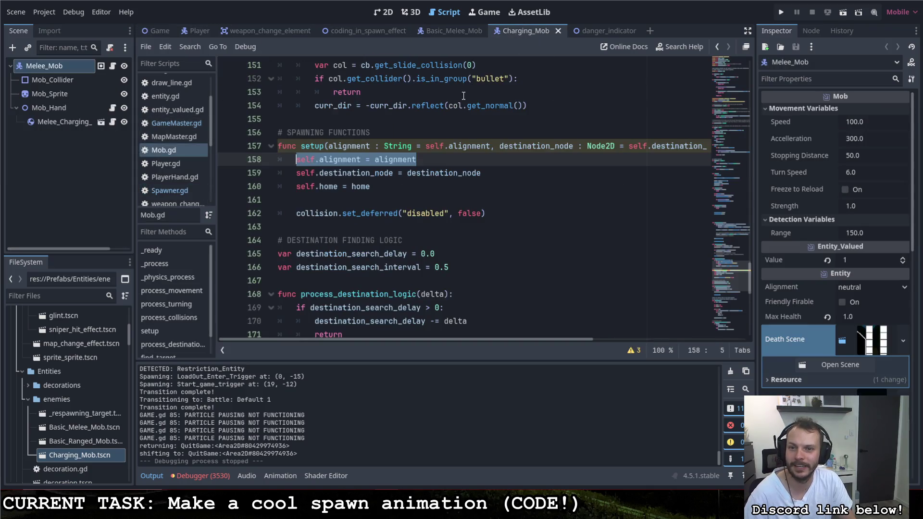
scroll(317, 207, up, 5)
scroll(316, 207, up, 20)
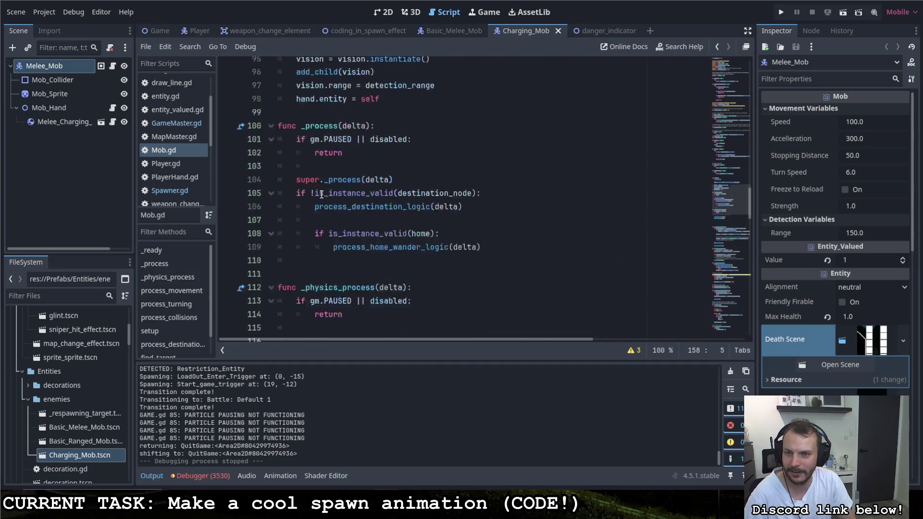
scroll(316, 219, up, 14)
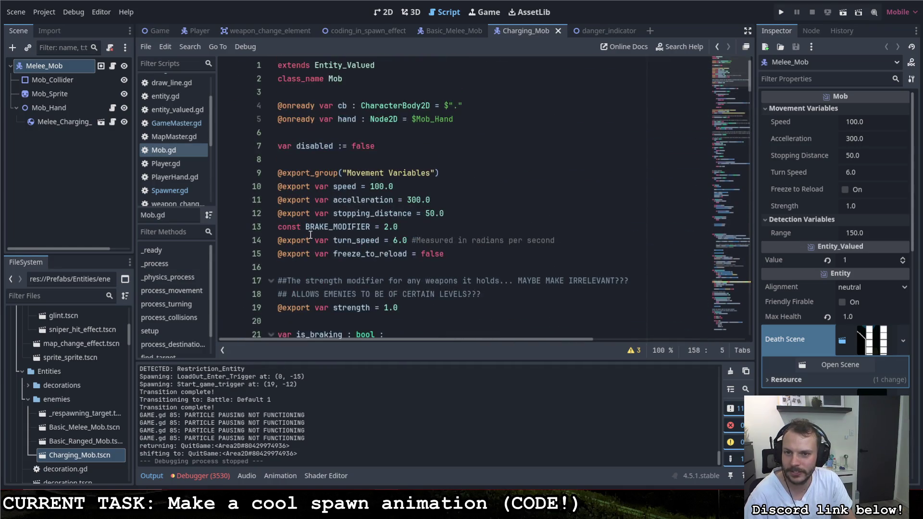
scroll(331, 84, up, 2)
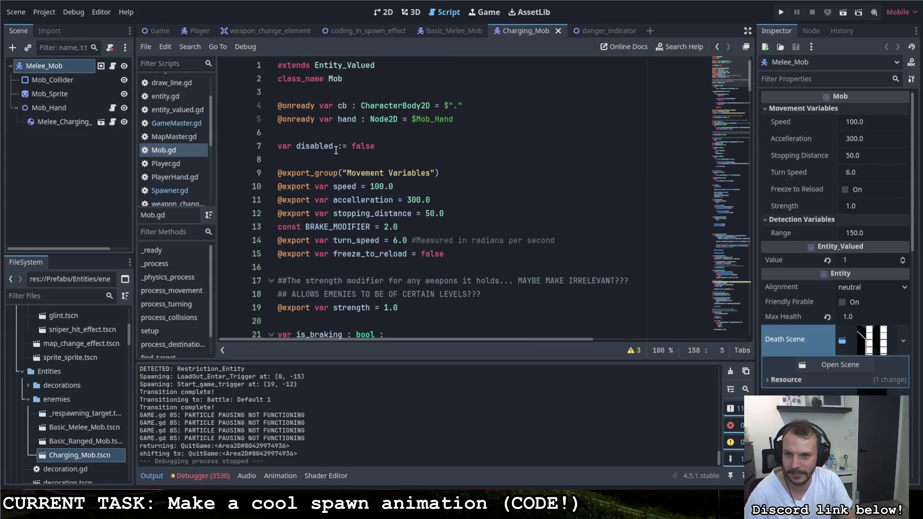
drag(334, 146, 298, 147)
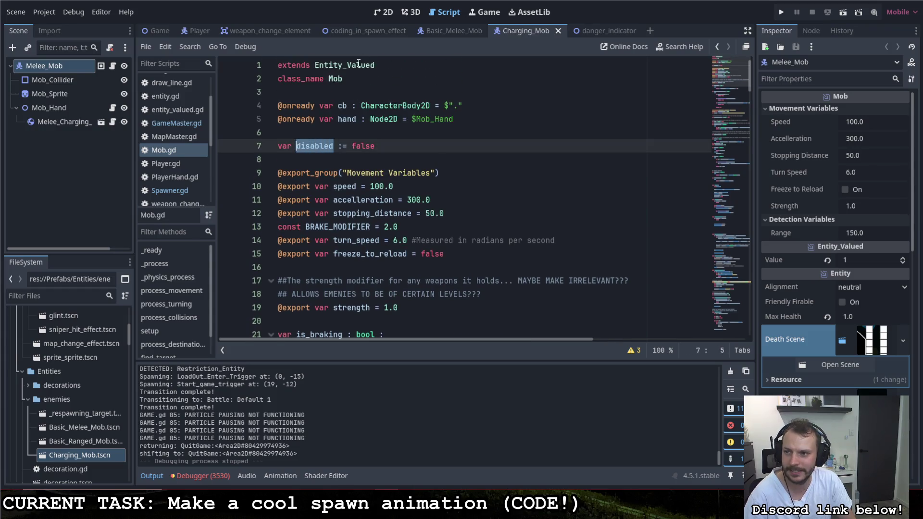
Open Melee_Mob's Mob.gd, then Mob_Hand's MobHand.gd, and scroll down to _process
click(109, 67)
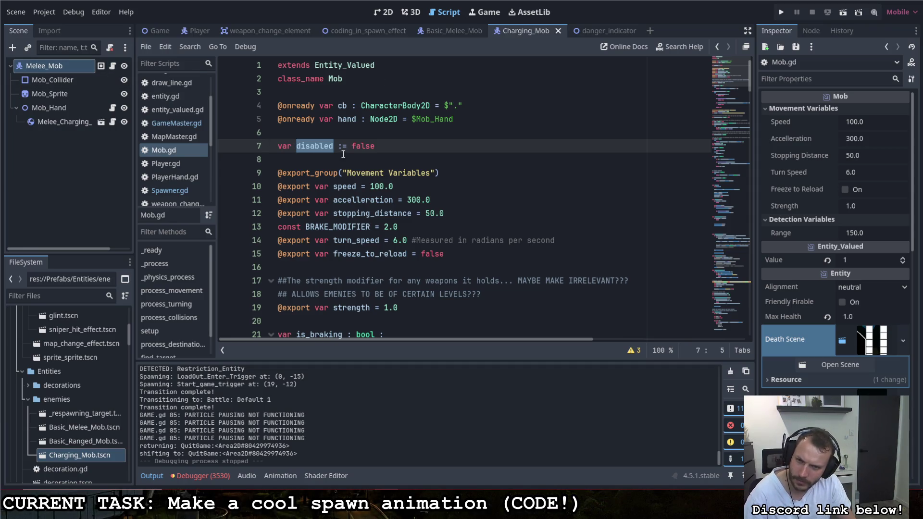
scroll(342, 155, down, 3)
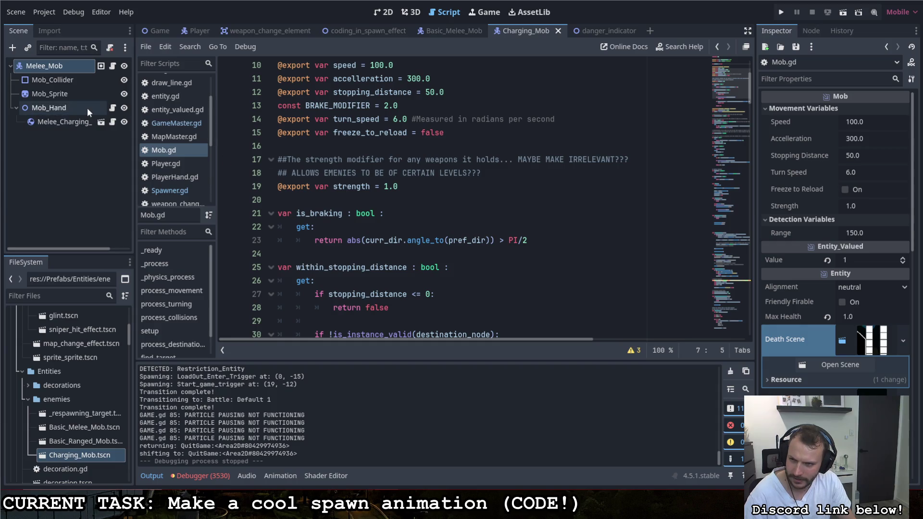
click(112, 107)
scroll(337, 220, up, 12)
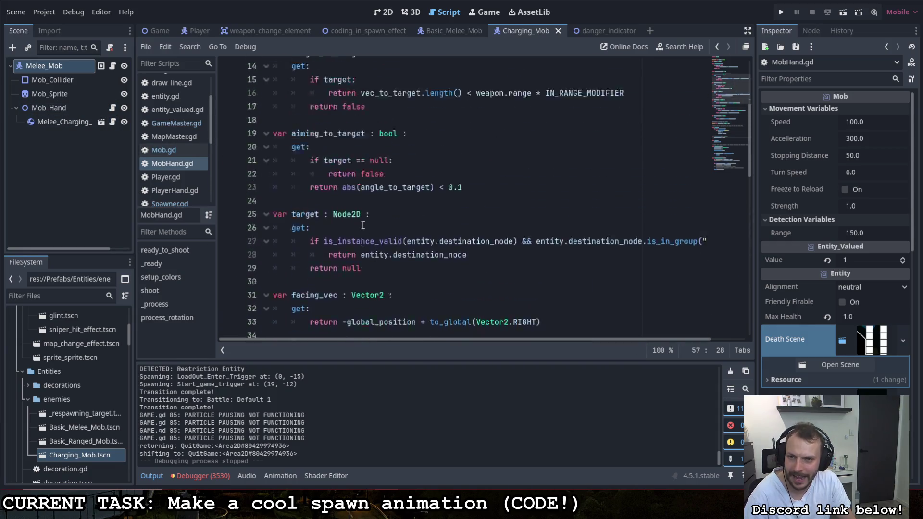
scroll(341, 203, down, 7)
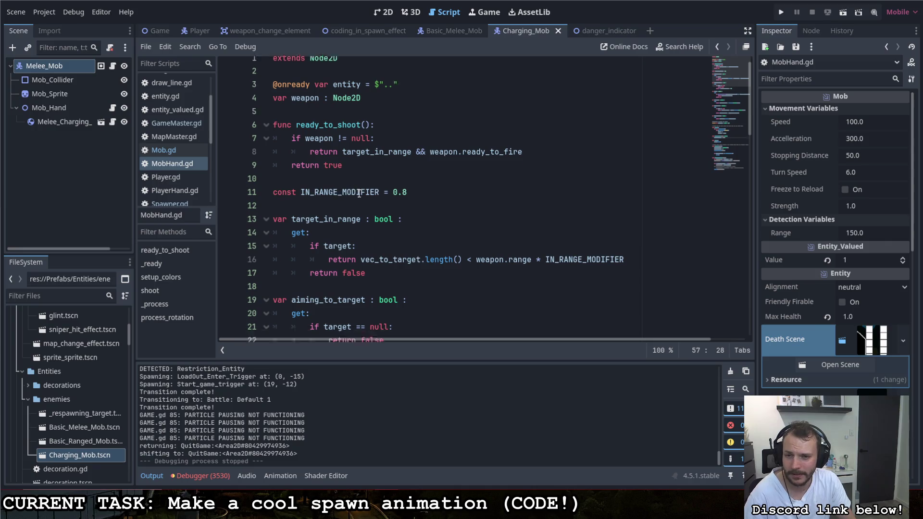
scroll(364, 193, down, 7)
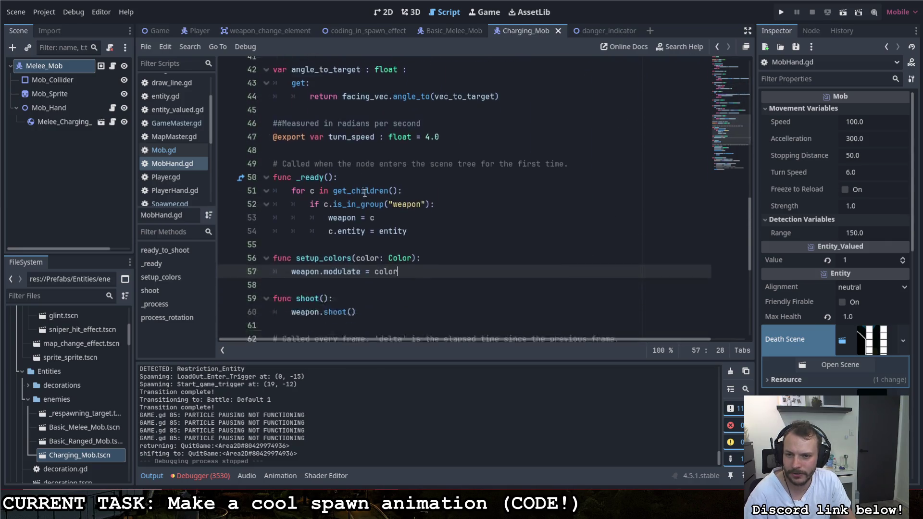
scroll(398, 255, down, 3)
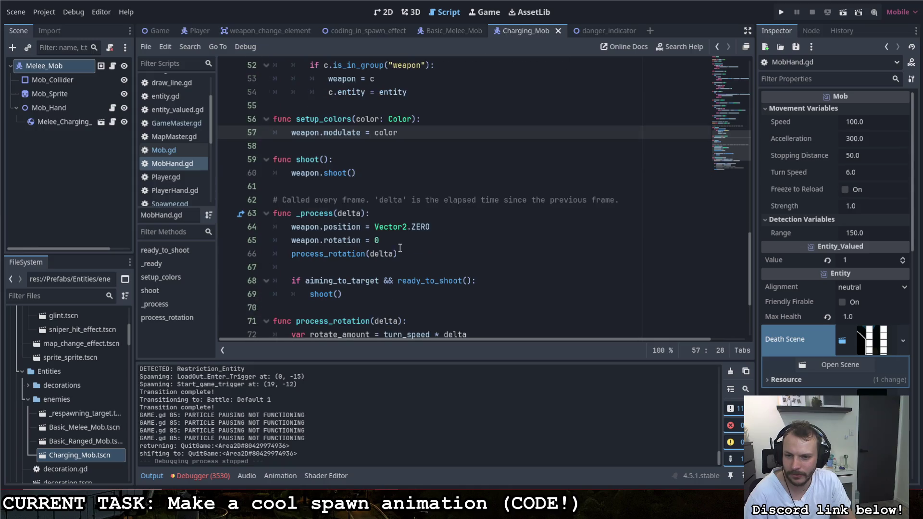
scroll(400, 245, down, 1)
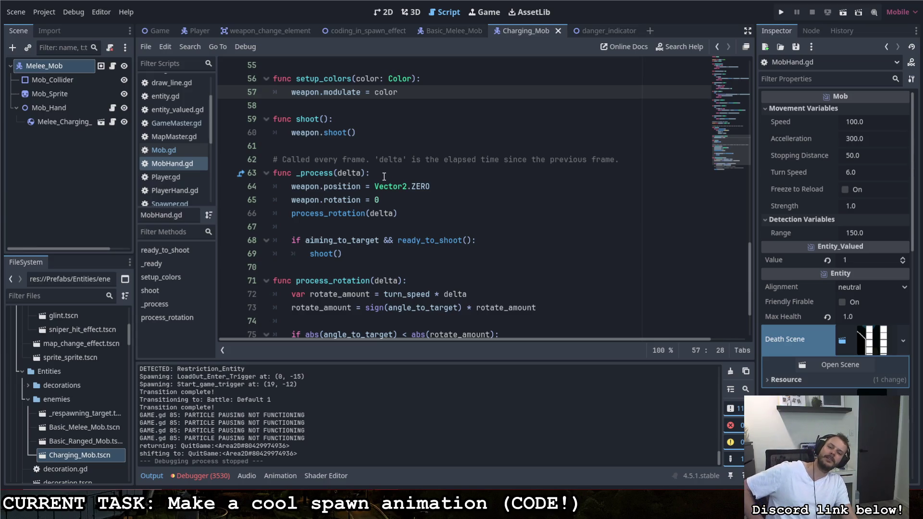
Insert 'if entity.disabled:' with an indented 'return' at the top of _process and save with Ctrl+S
click(378, 177)
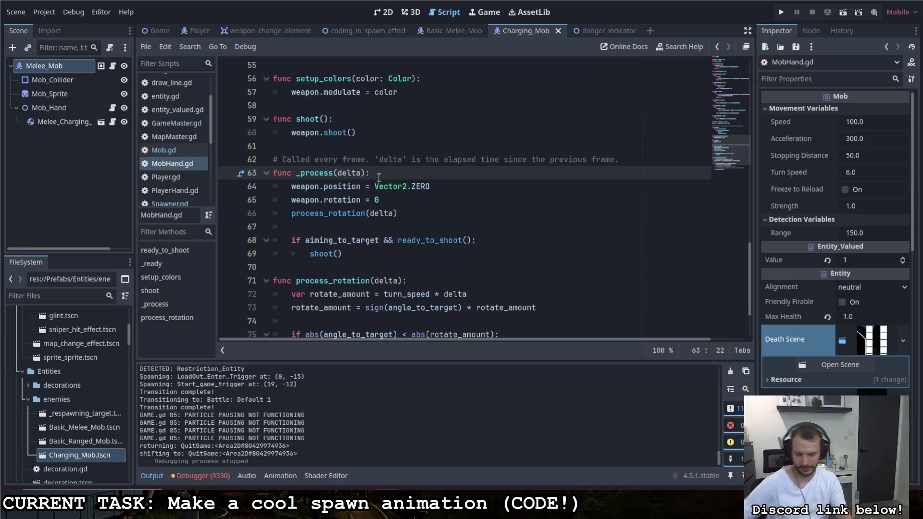
key(Return)
text(if en)
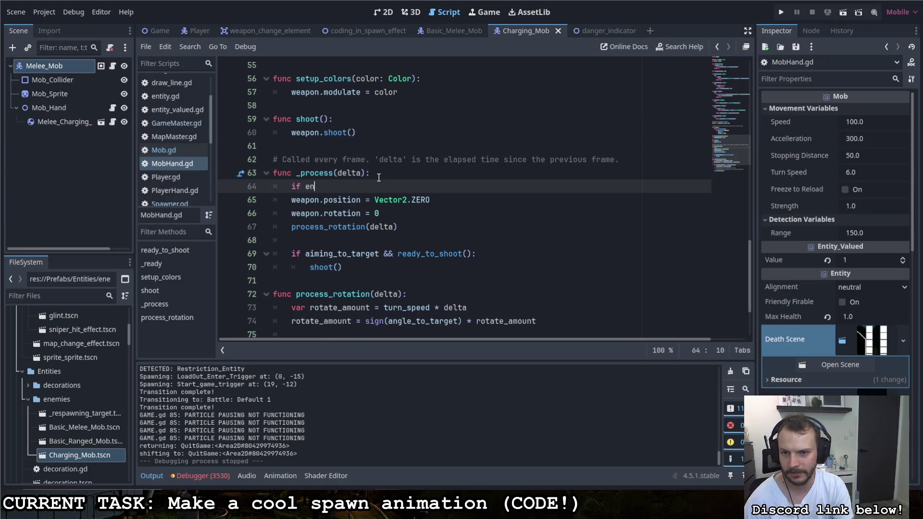
text(tity.dis)
scroll(379, 178, down, 1)
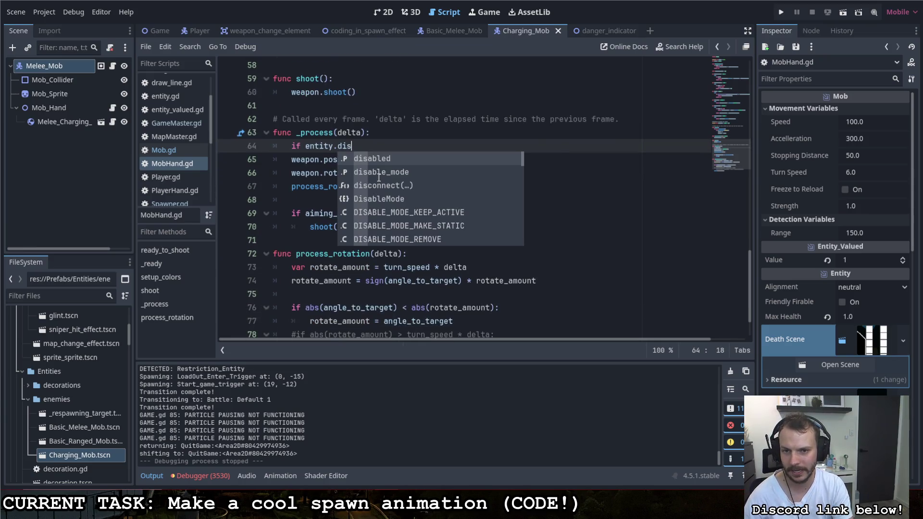
key(Return)
text(:)
key(Return)
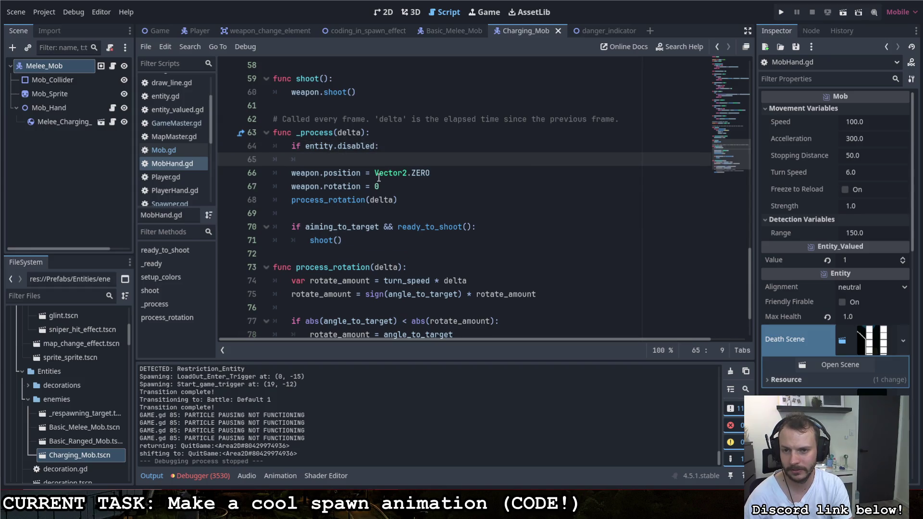
text(return)
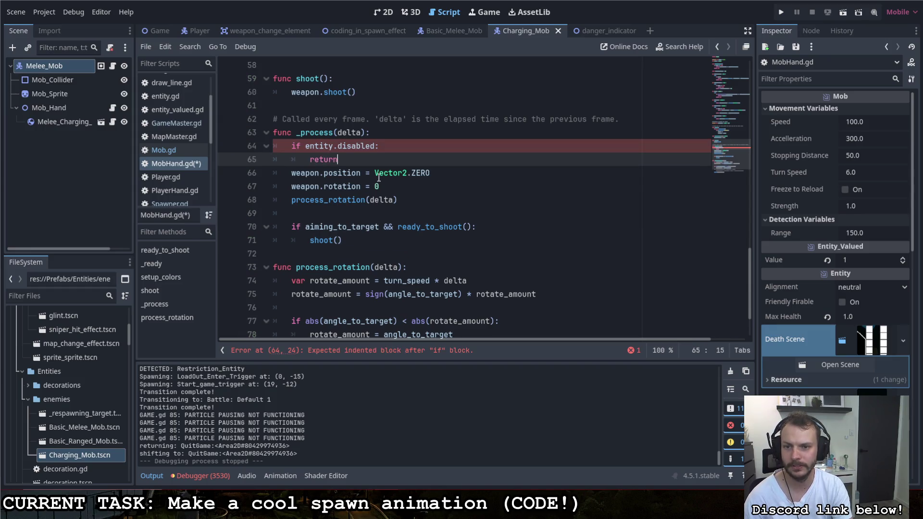
key(ctrl+s)
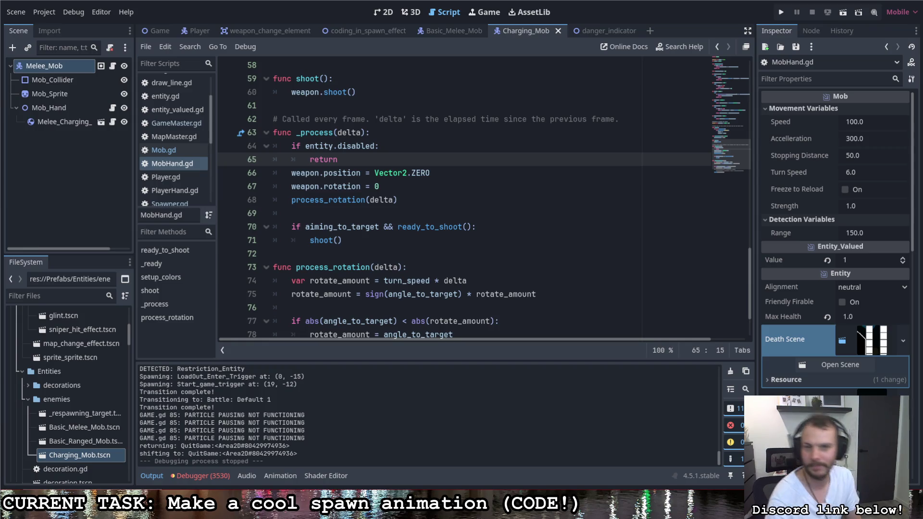
click(476, 212)
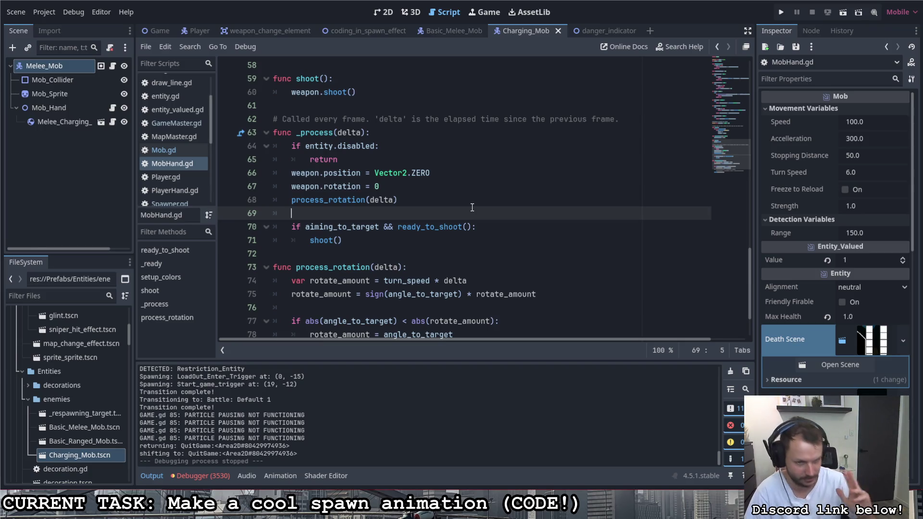
Select Mob_Hand's child Melee_Charging_Weapon in Charging_Mob and open its gun.gd script
click(403, 200)
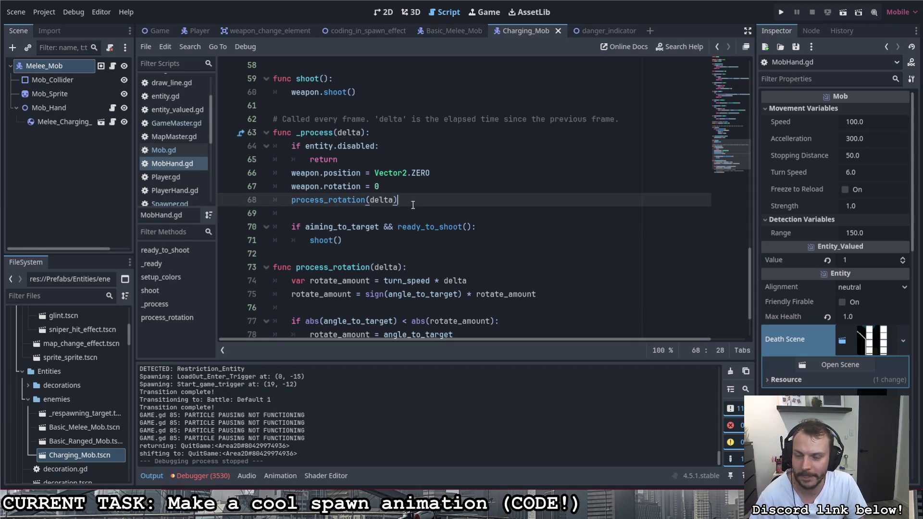
scroll(418, 212, up, 6)
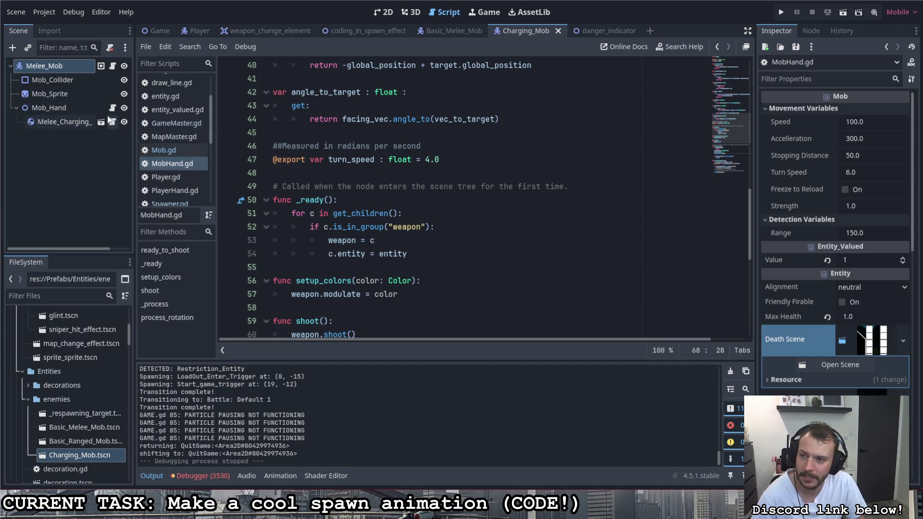
click(70, 108)
click(73, 120)
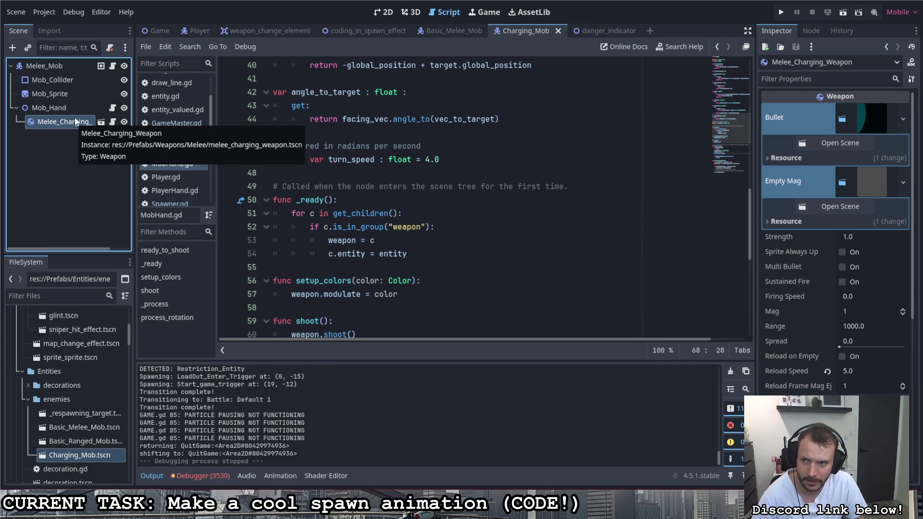
click(113, 123)
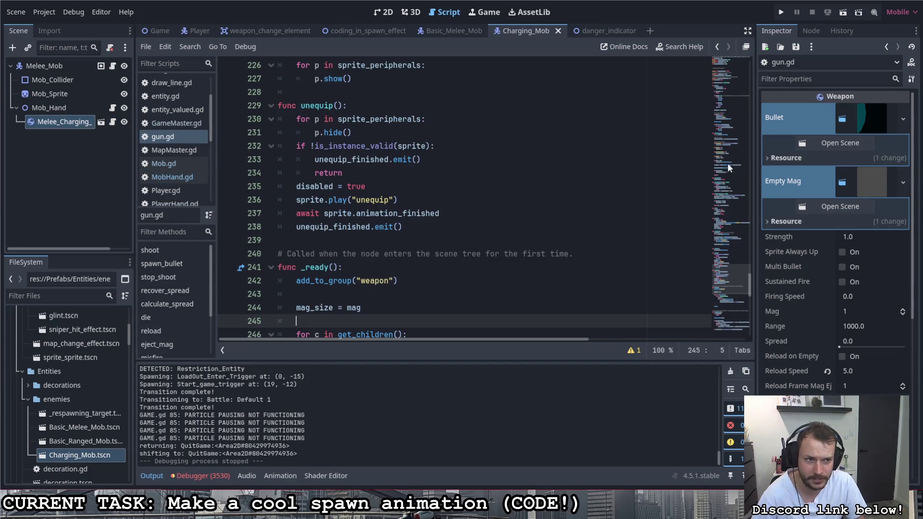
Open the melee_charging_attack scene set as the weapon's Bullet and scroll its script
click(838, 142)
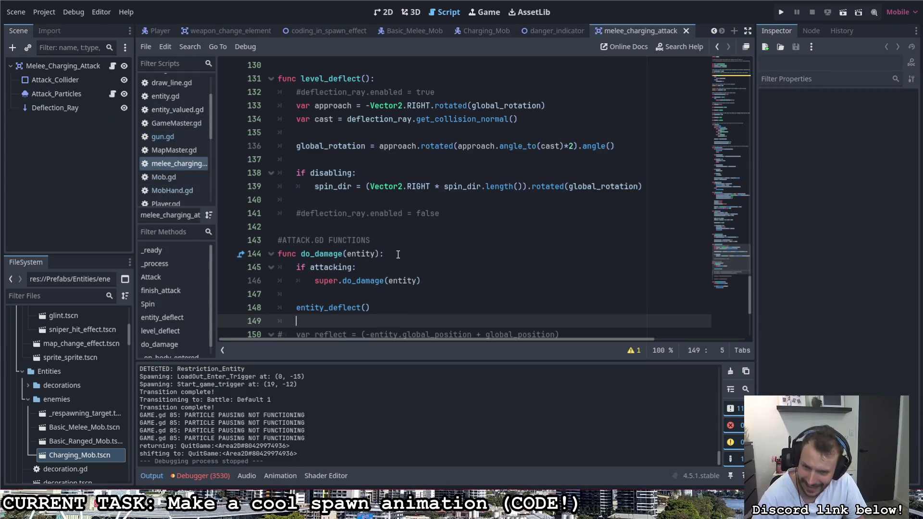
scroll(393, 250, down, 3)
scroll(384, 240, down, 2)
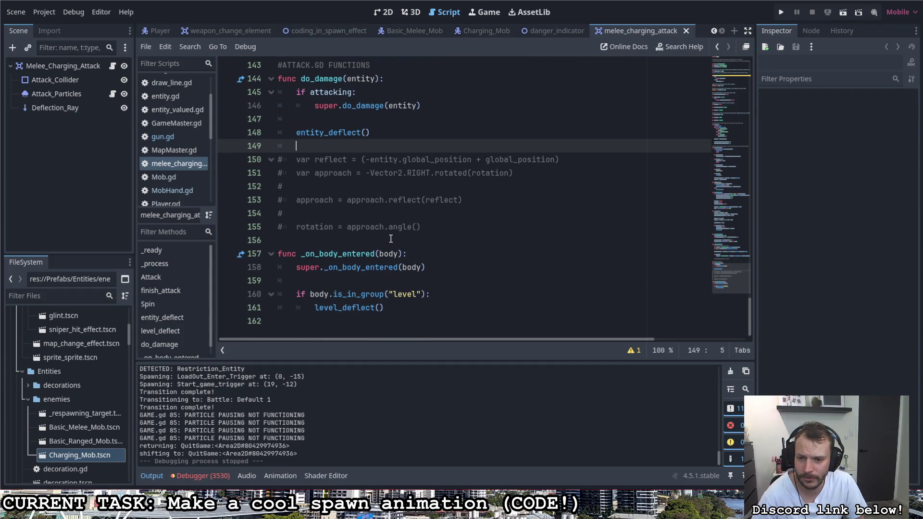
mouse_move(384, 263)
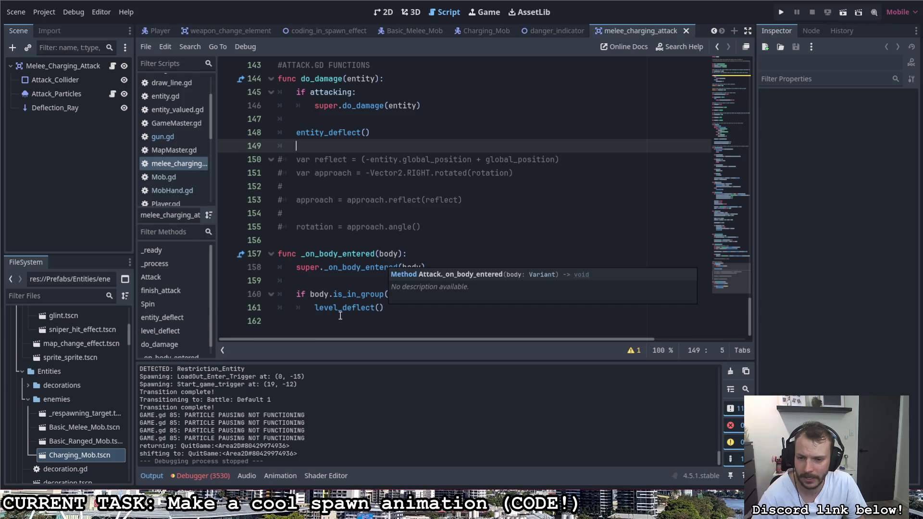
scroll(339, 312, up, 6)
scroll(339, 311, up, 6)
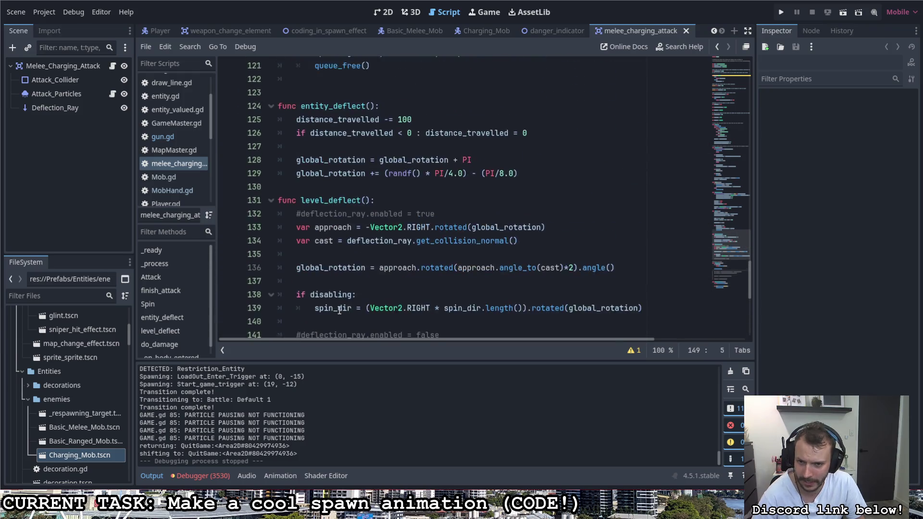
scroll(340, 310, down, 2)
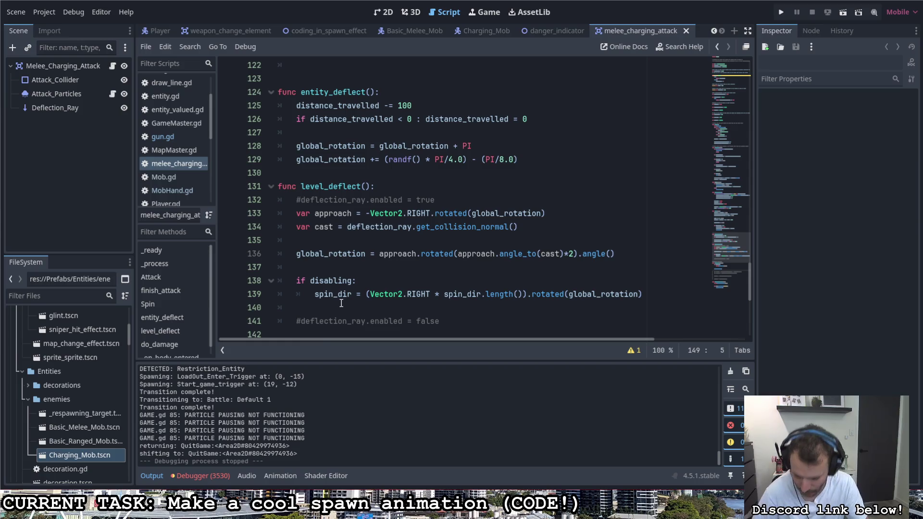
Place the caret after func level_deflect() and review the Attack, finish_attack, Spin and deflect functions
click(380, 186)
scroll(409, 211, up, 4)
scroll(410, 213, up, 7)
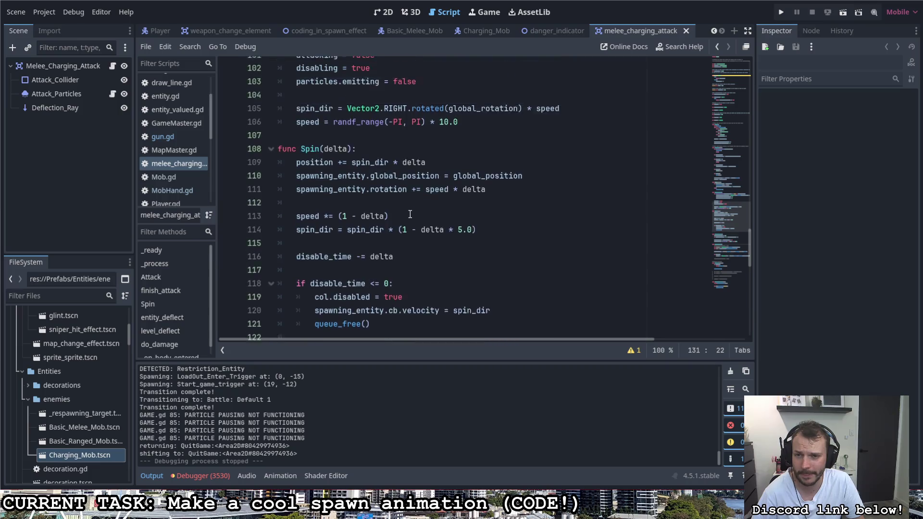
scroll(409, 213, down, 8)
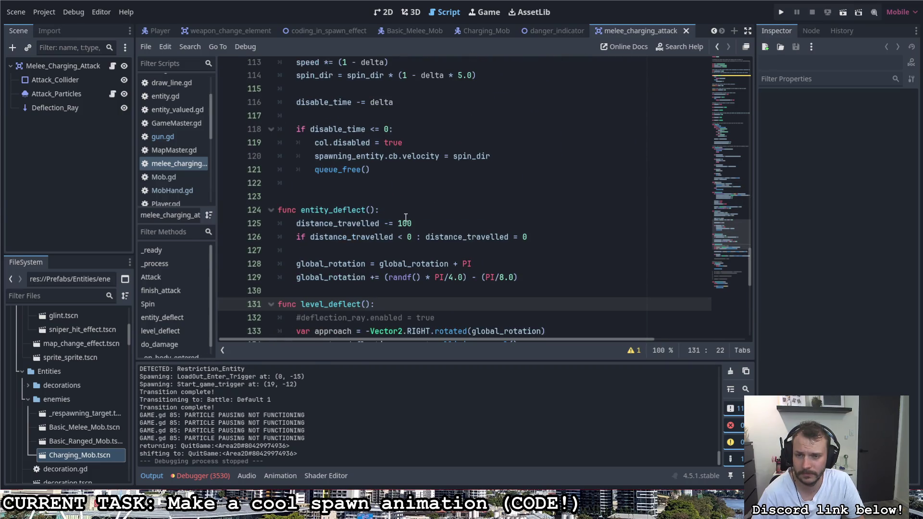
scroll(400, 212, up, 2)
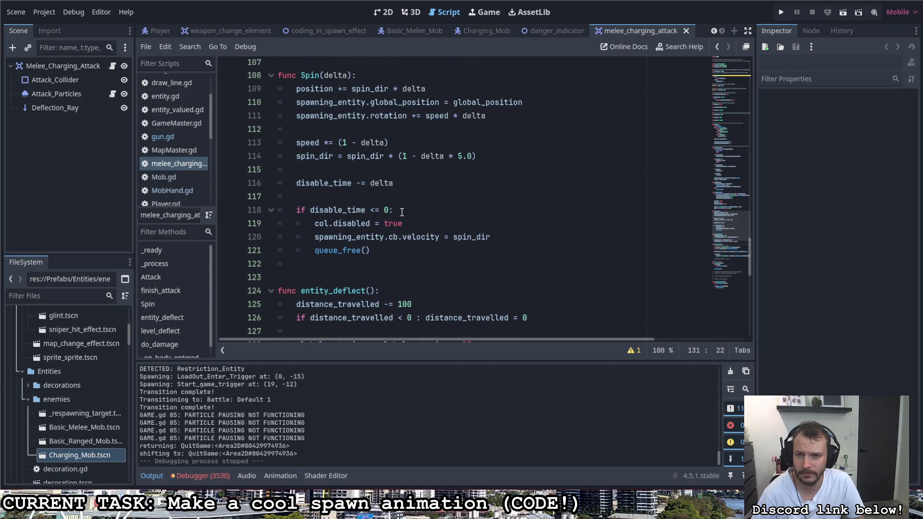
scroll(402, 212, up, 8)
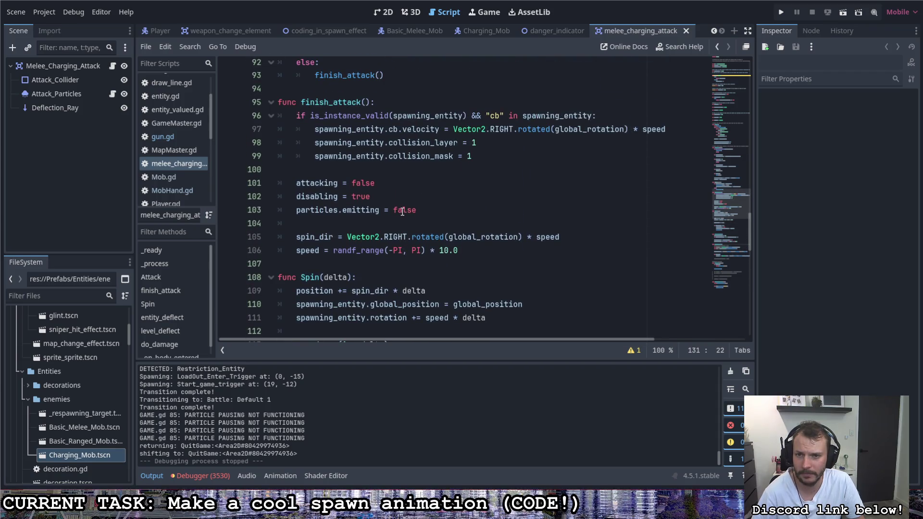
scroll(403, 212, up, 1)
scroll(402, 212, up, 5)
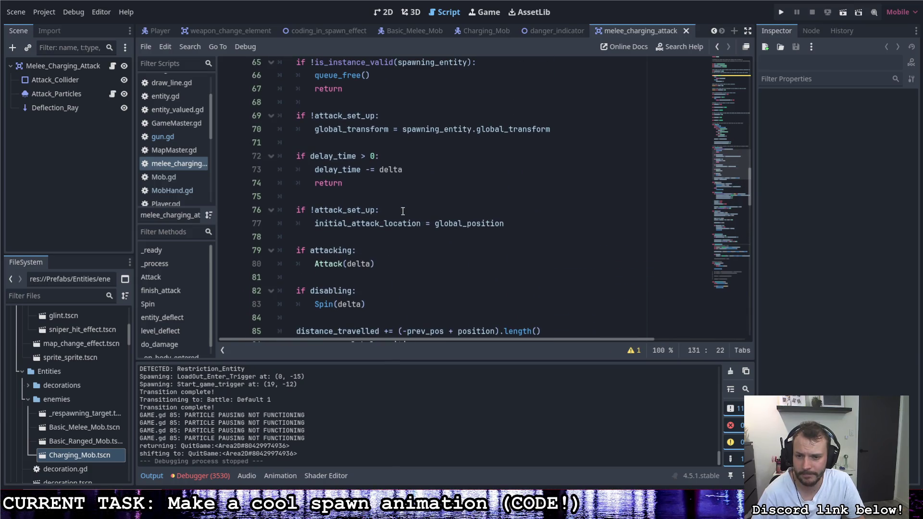
scroll(403, 211, up, 3)
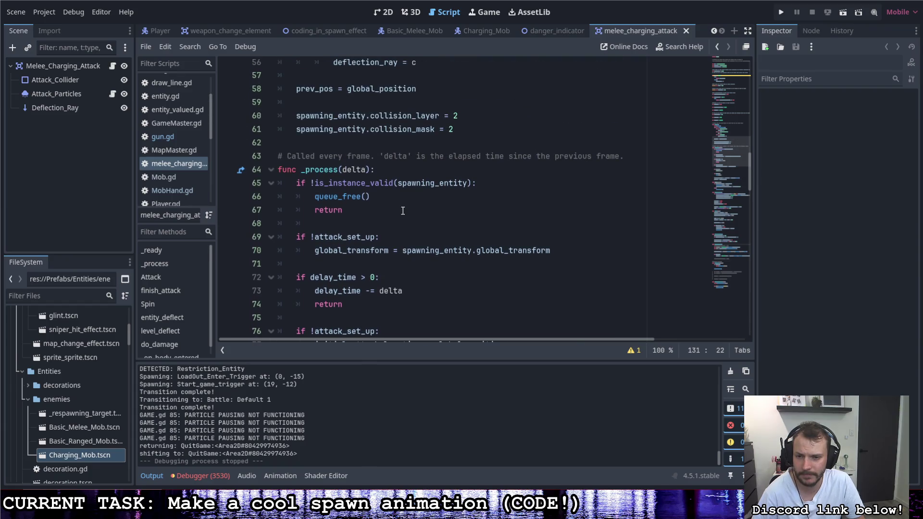
scroll(403, 211, down, 20)
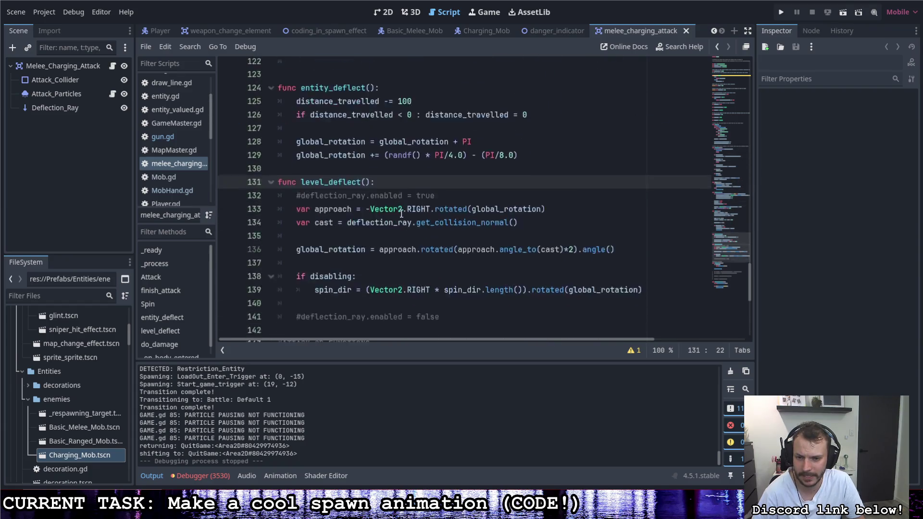
scroll(401, 214, down, 7)
scroll(400, 212, up, 1)
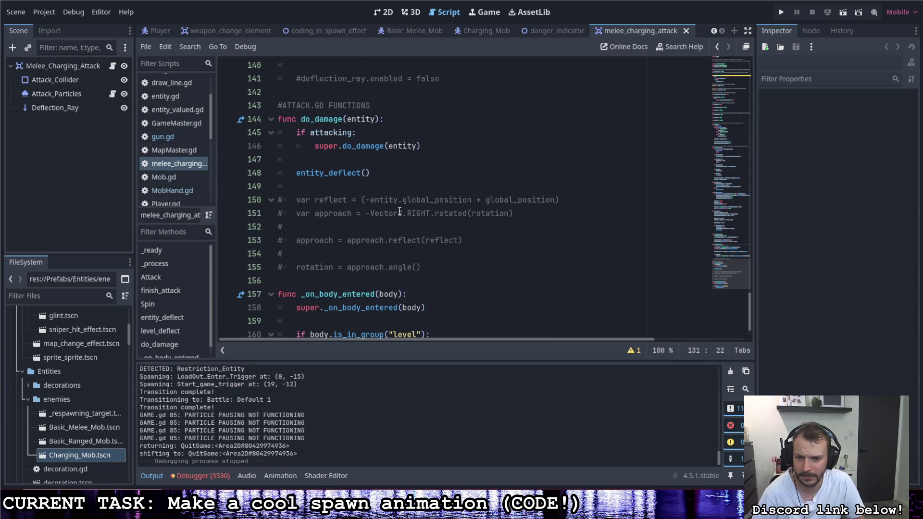
scroll(399, 212, up, 1)
scroll(399, 212, up, 5)
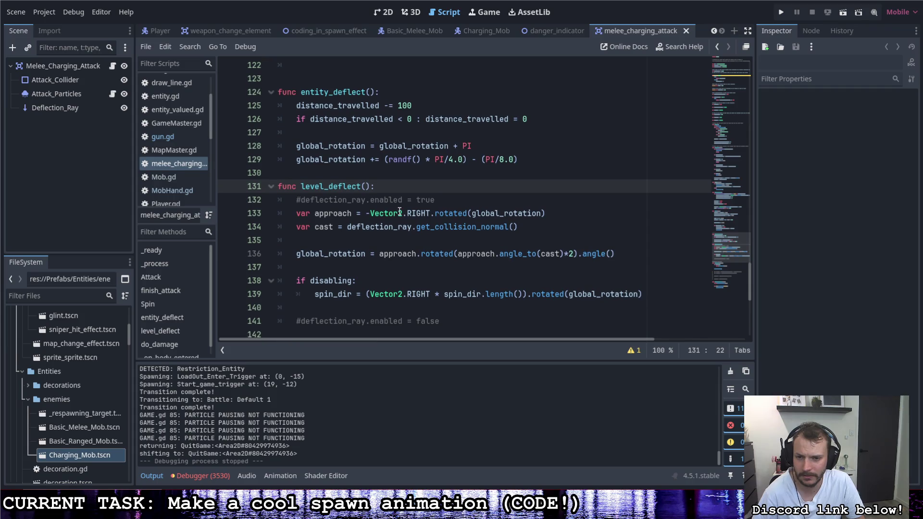
scroll(399, 212, down, 1)
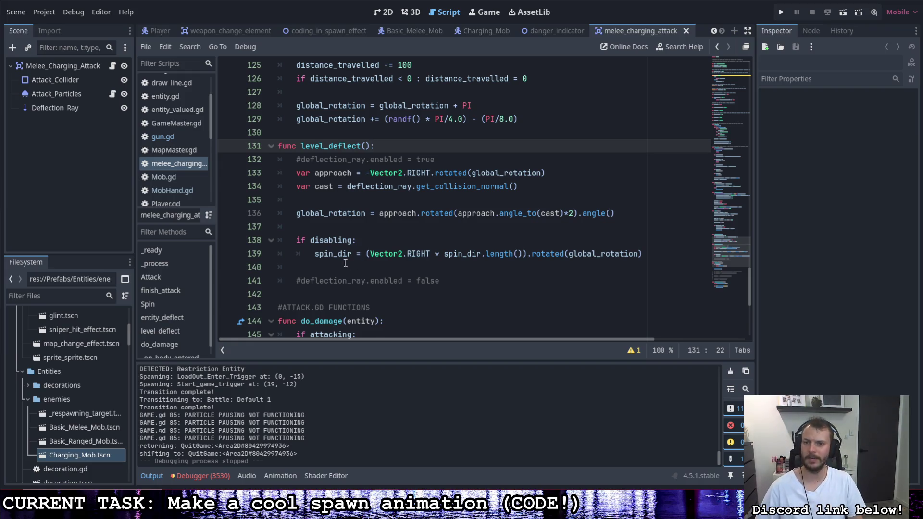
scroll(351, 267, up, 6)
scroll(340, 271, up, 7)
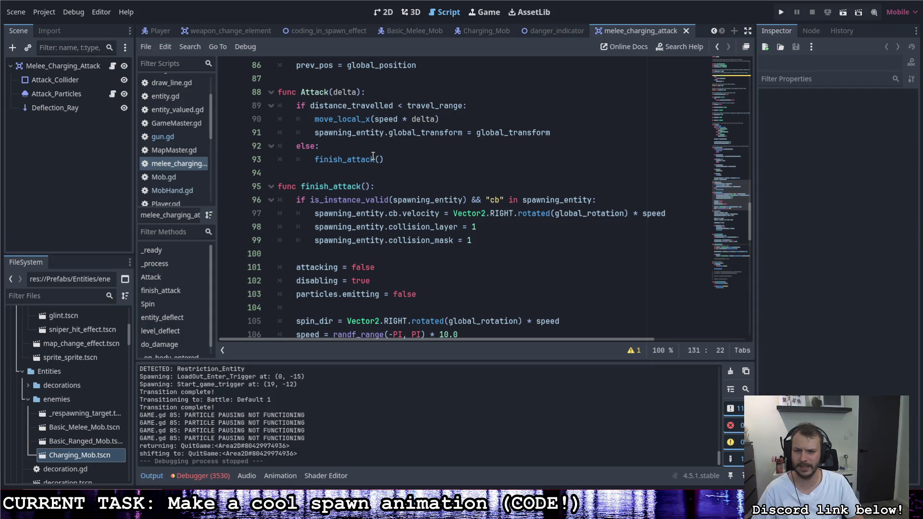
scroll(374, 159, down, 1)
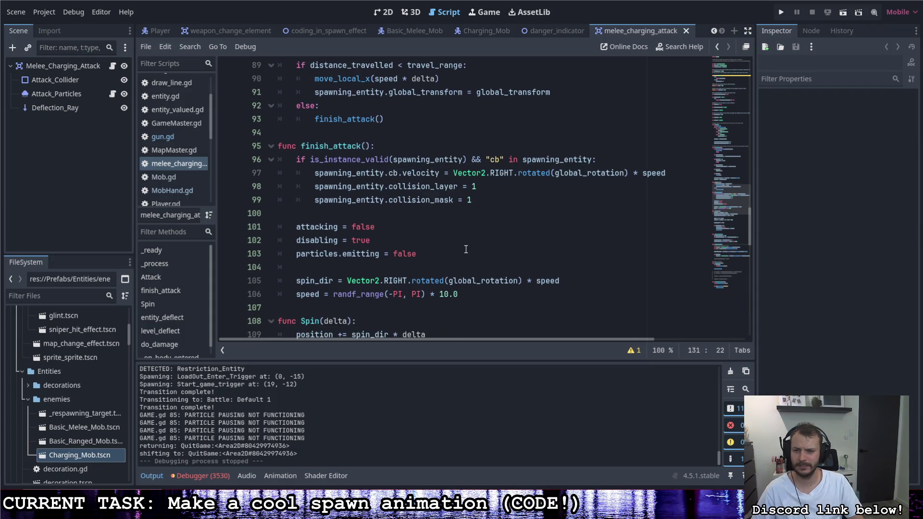
scroll(465, 239, down, 10)
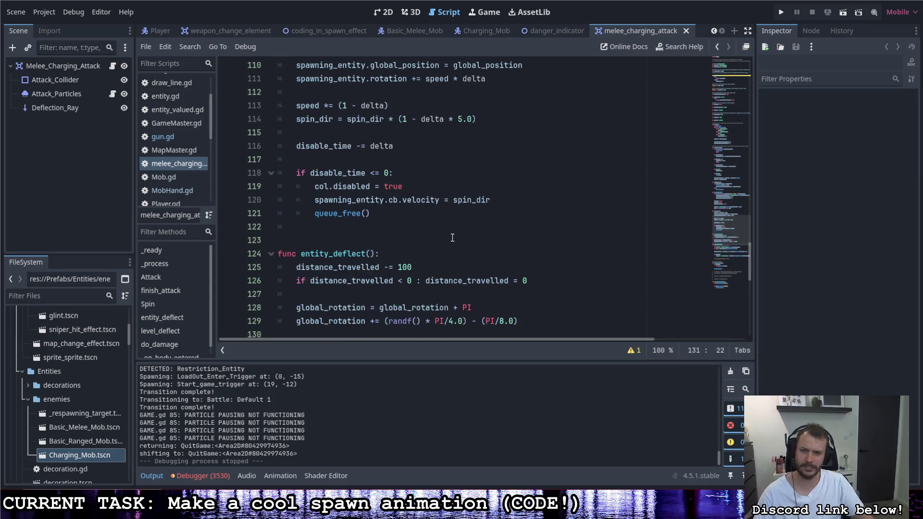
Add blank lines in level_deflect and insert a finish_attack() call via autocompletion
key(Return)
key(Return)
key(Up)
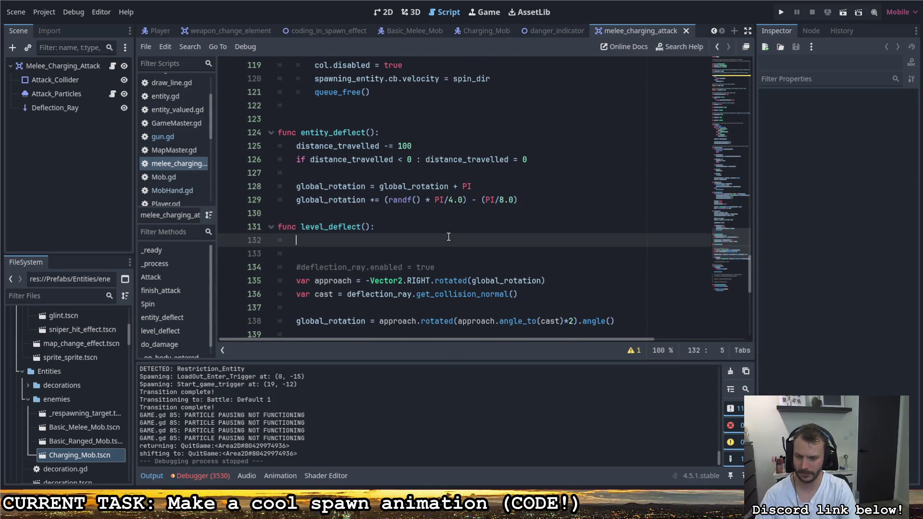
text(finish)
key(Return)
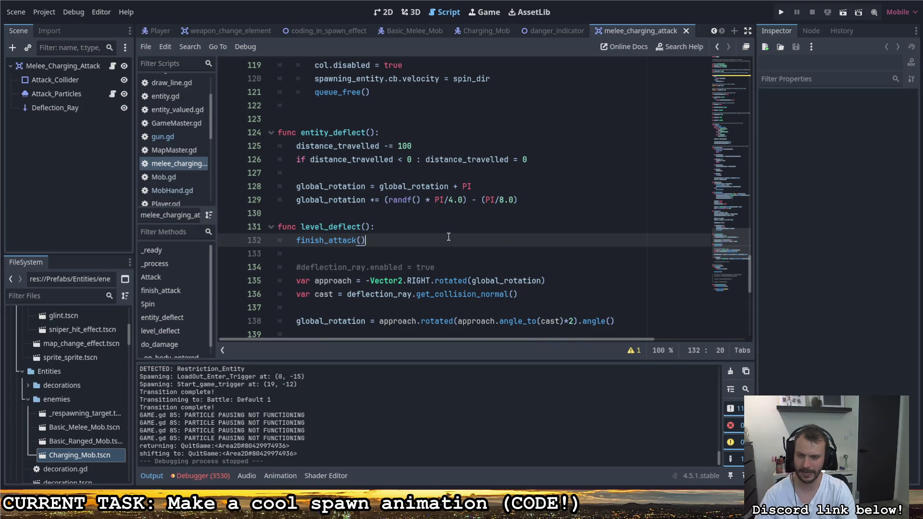
scroll(449, 237, down, 2)
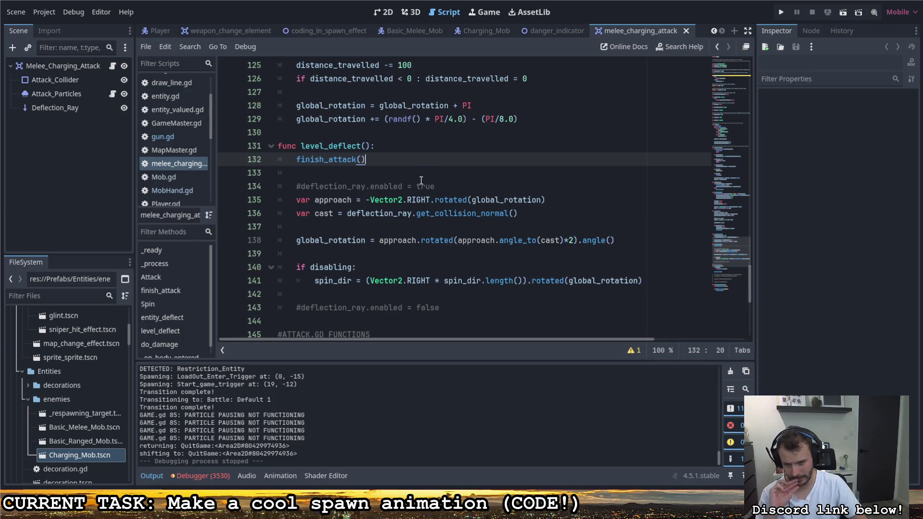
Move the finish_attack() call to the end of level_deflect and delete the leftover empty lines
drag(379, 163, 297, 159)
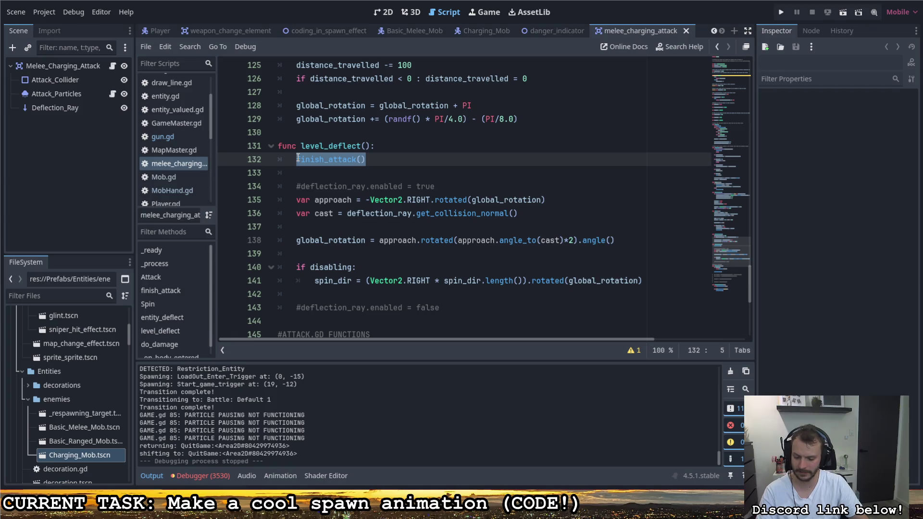
key(ctrl+x)
click(380, 293)
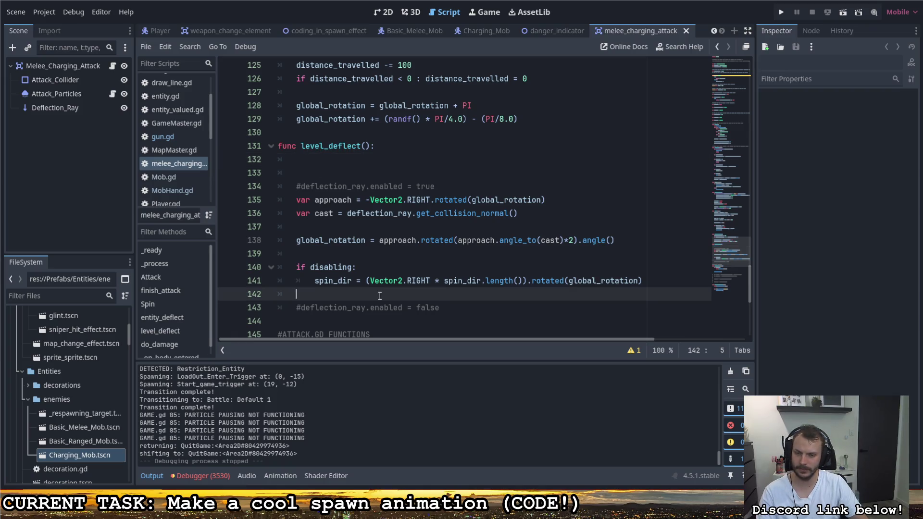
key(ctrl+v)
key(Return)
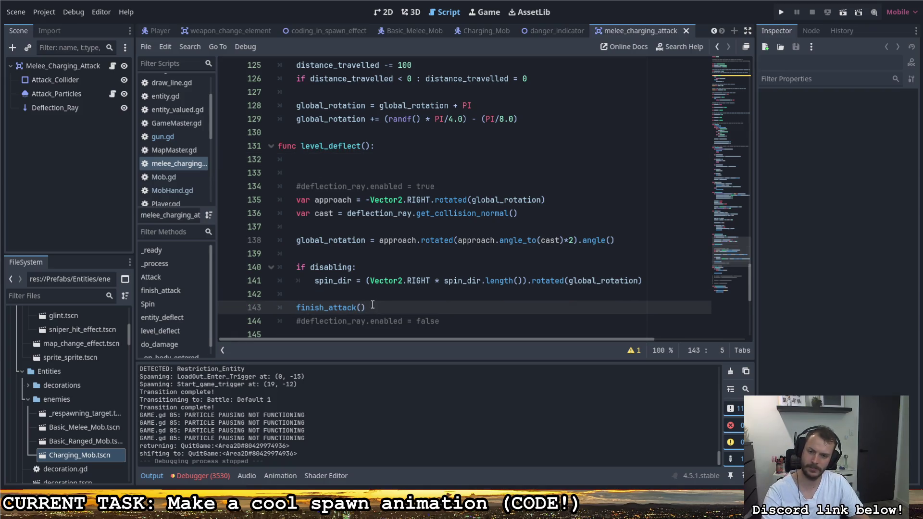
click(332, 172)
key(BackSpace)
key(BackSpace)
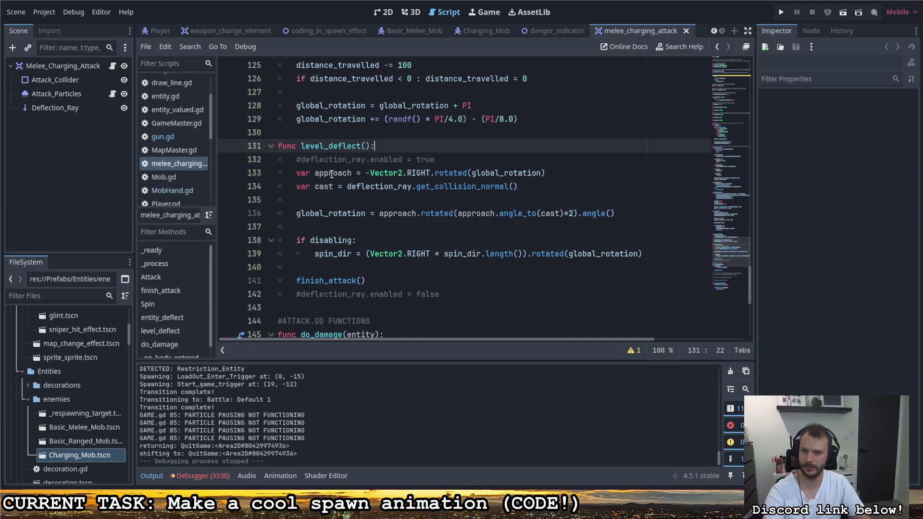
Add '# PROTOTYPE CHARGE ATTACK ENDING ON LEVEL BOUNCE' above finish_attack() and run the project
click(375, 272)
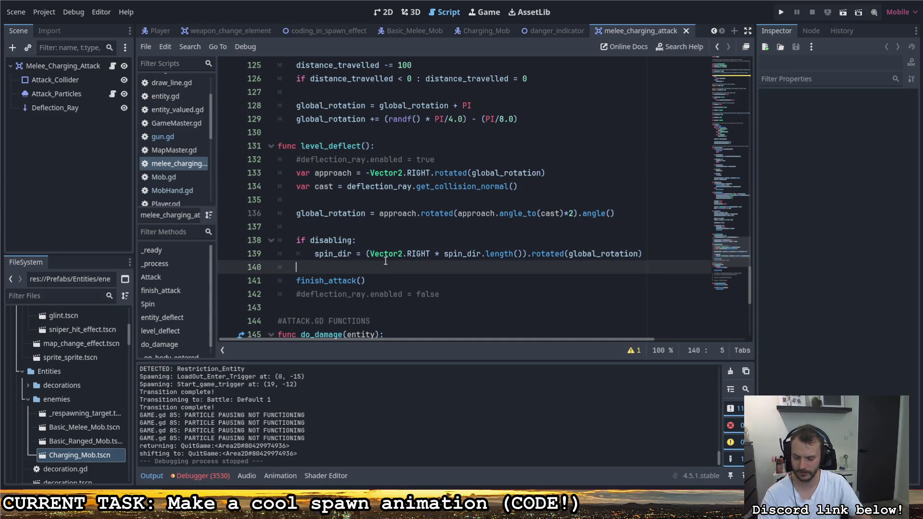
key(Return)
text(# PROTO)
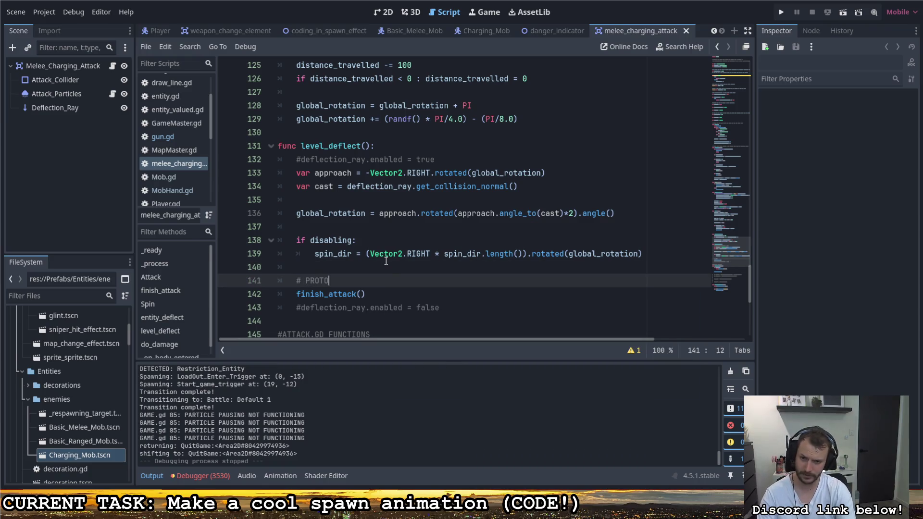
text(TYPE CH)
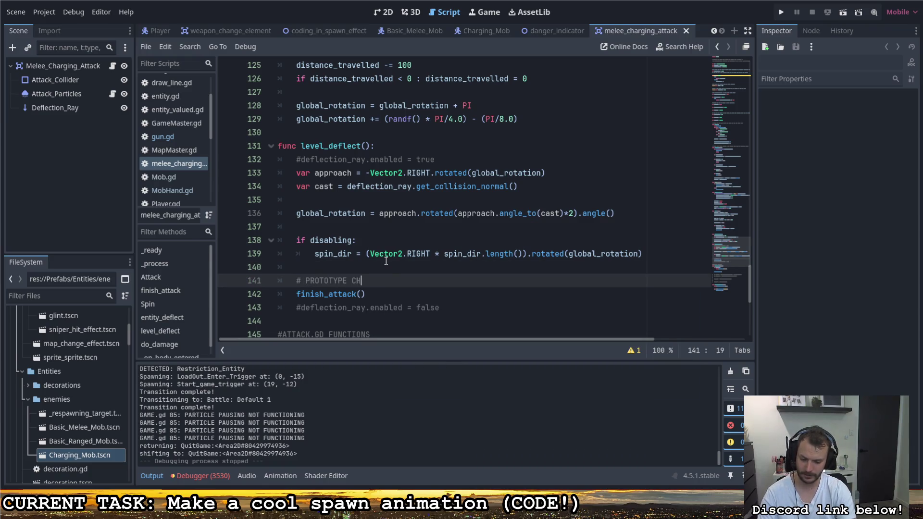
text(ARGE ATTACK ENDING ON )
text(LEVEL BOUNCE)
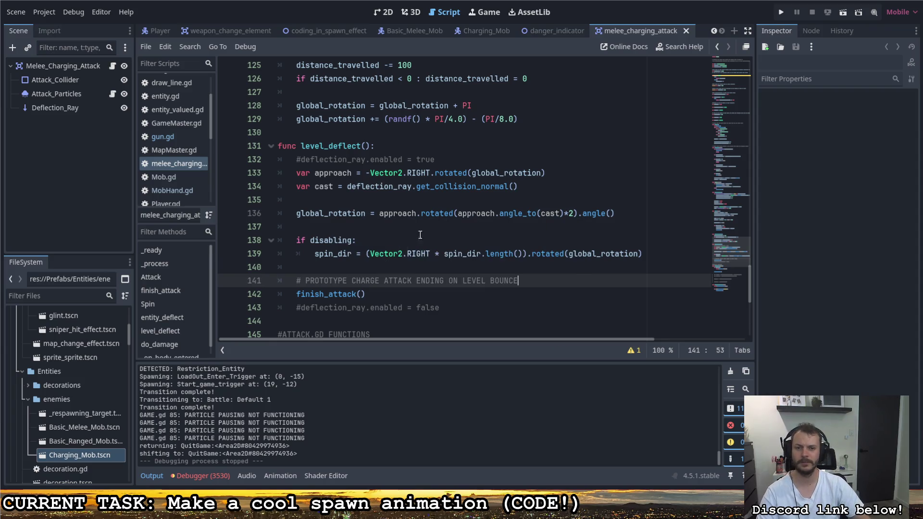
click(781, 12)
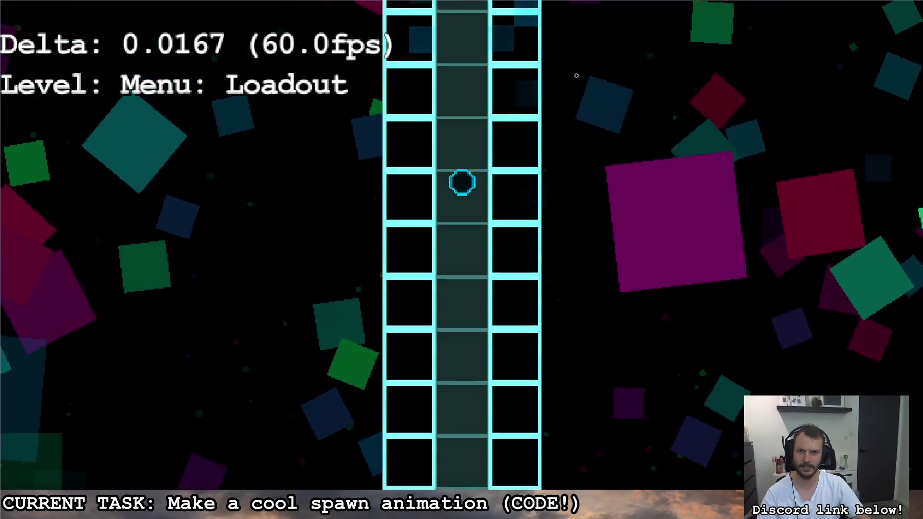
Walk the player from Loadout down the lower corridor into the Main Menu ring room toward the red portal
key(s)
key(d)
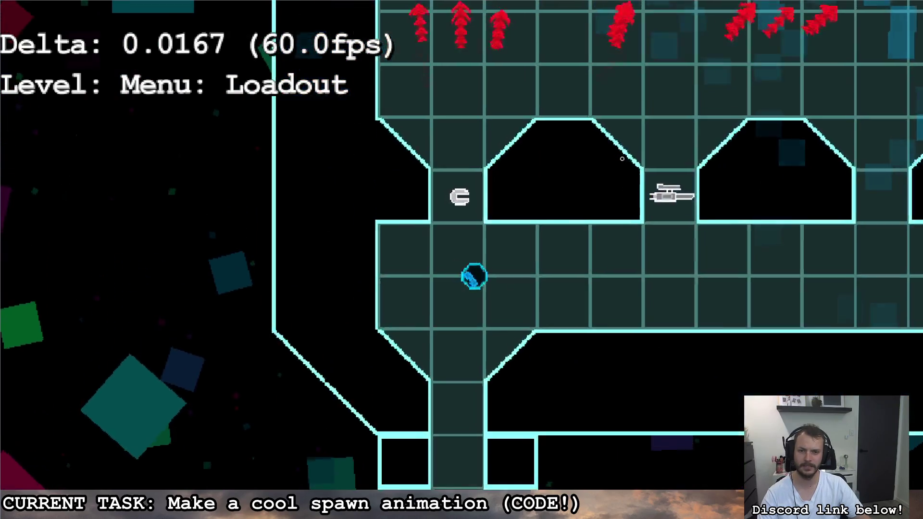
key(w)
key(s)
key(a)
key(s)
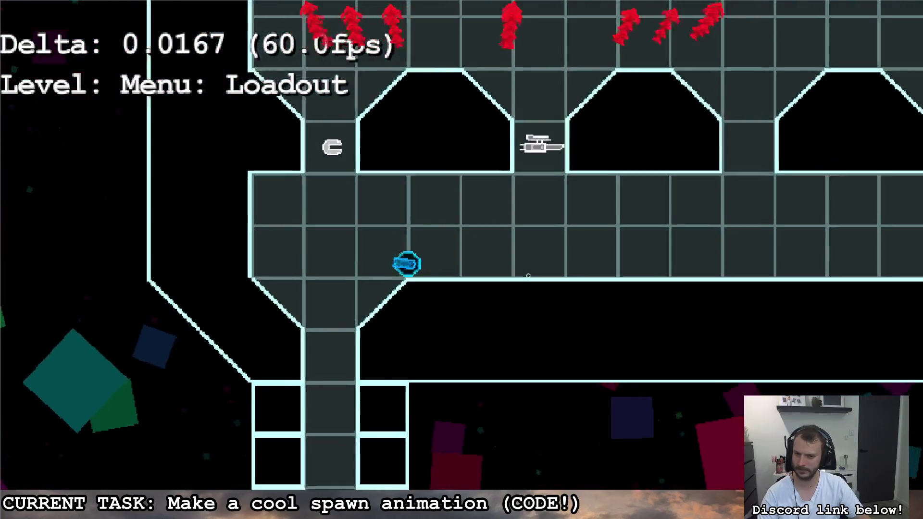
key(w)
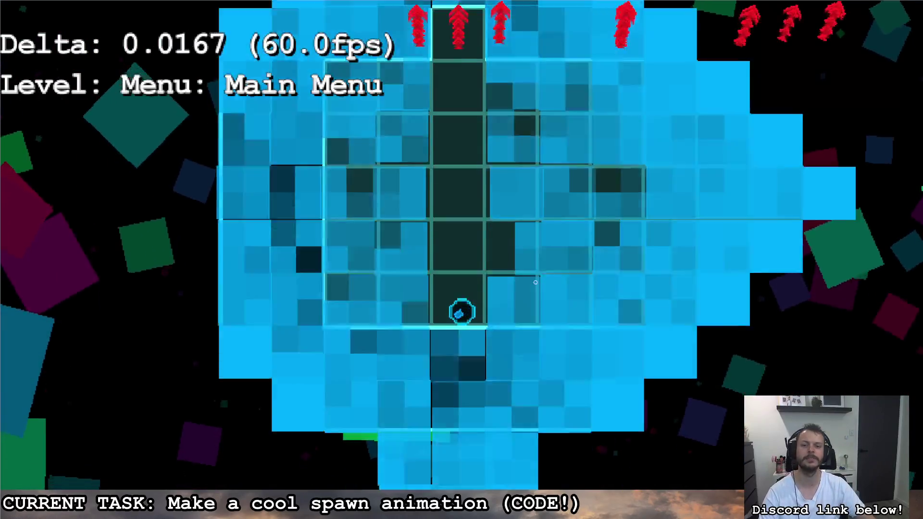
key(d)
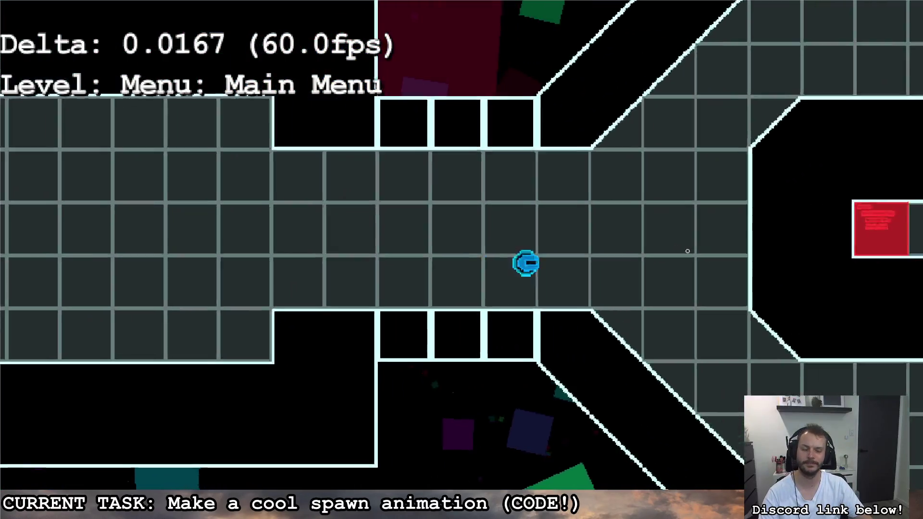
key(w)
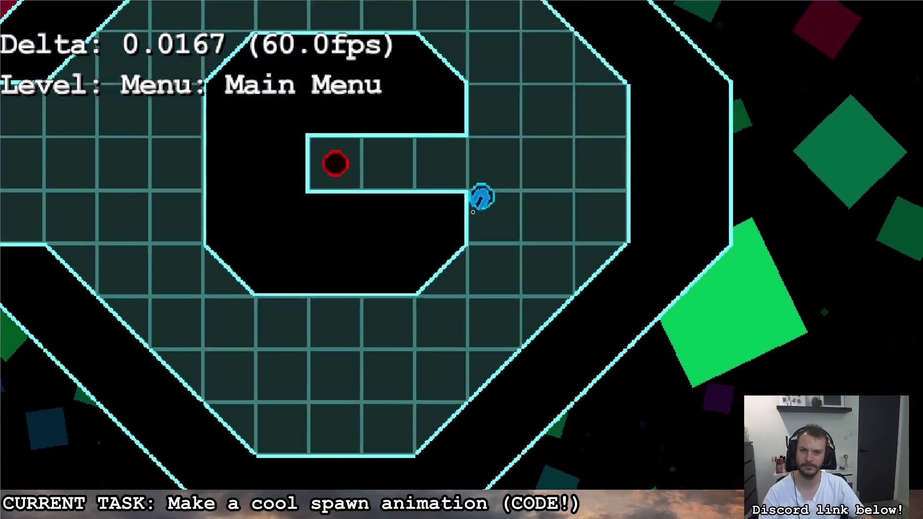
key(a)
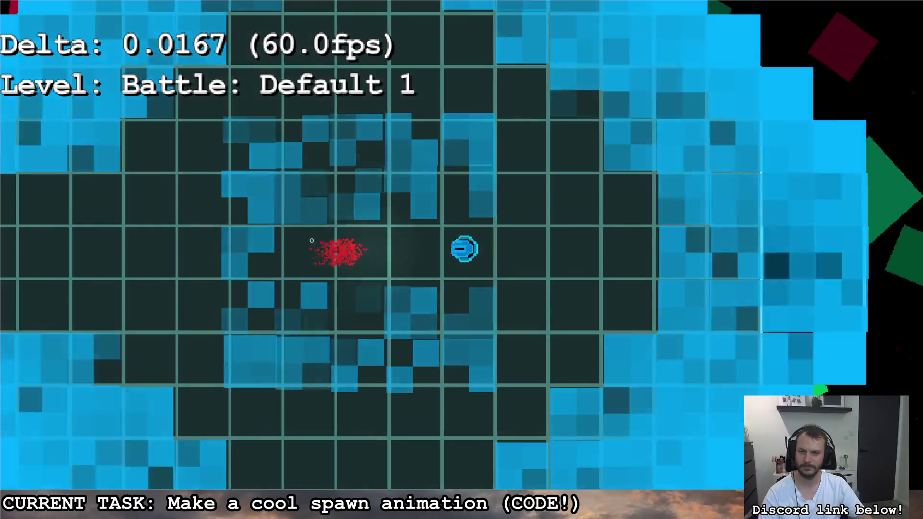
Steer the ship around the Battle: Default 1 arena, dodging and shooting the red enemies
key(d)
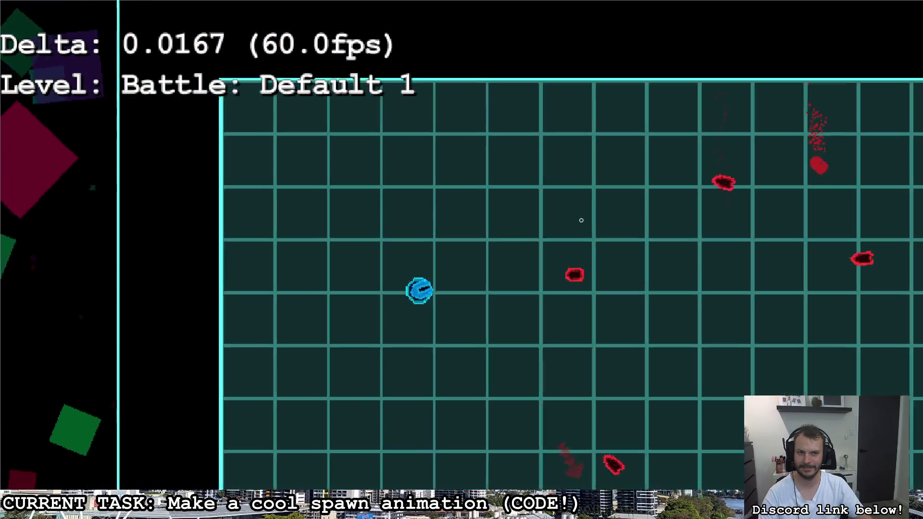
key(d)
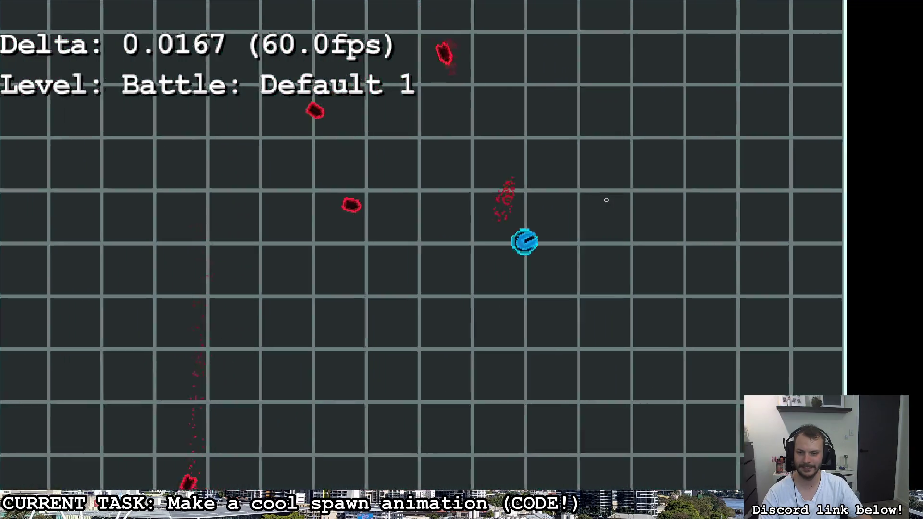
key(a)
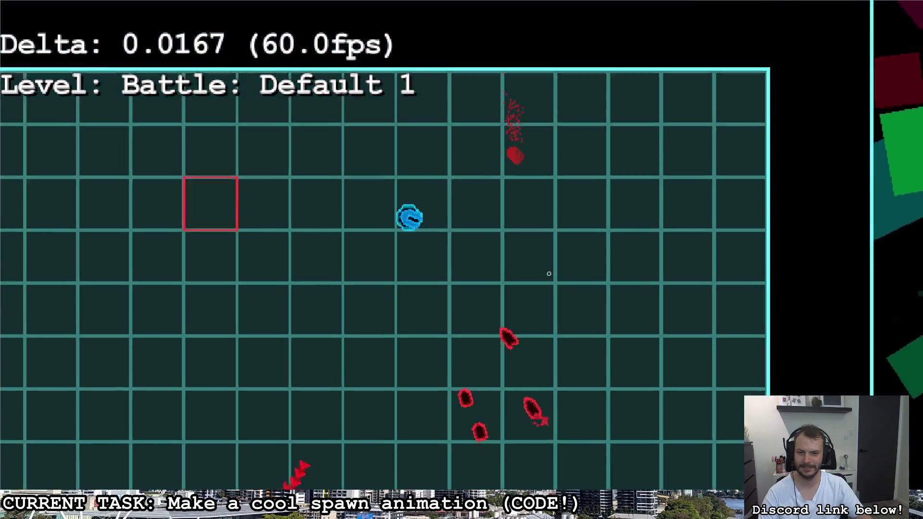
key(a)
key(s)
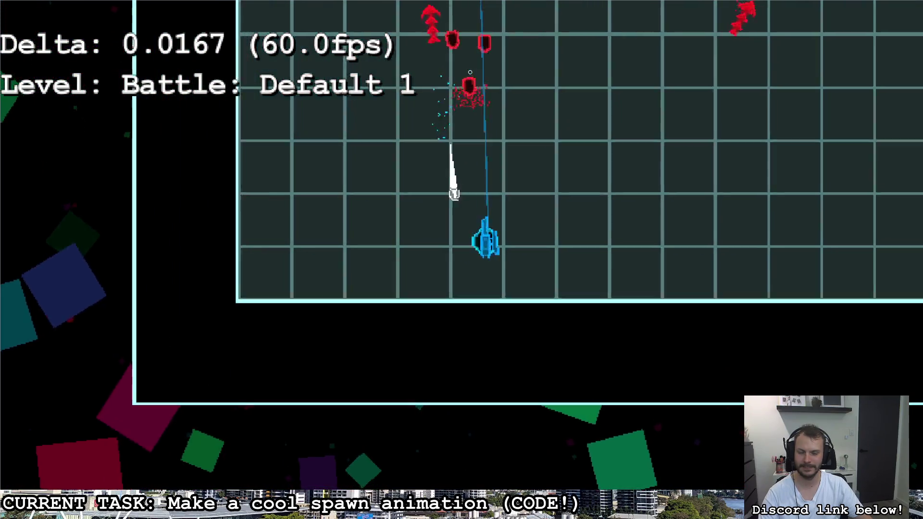
key(d)
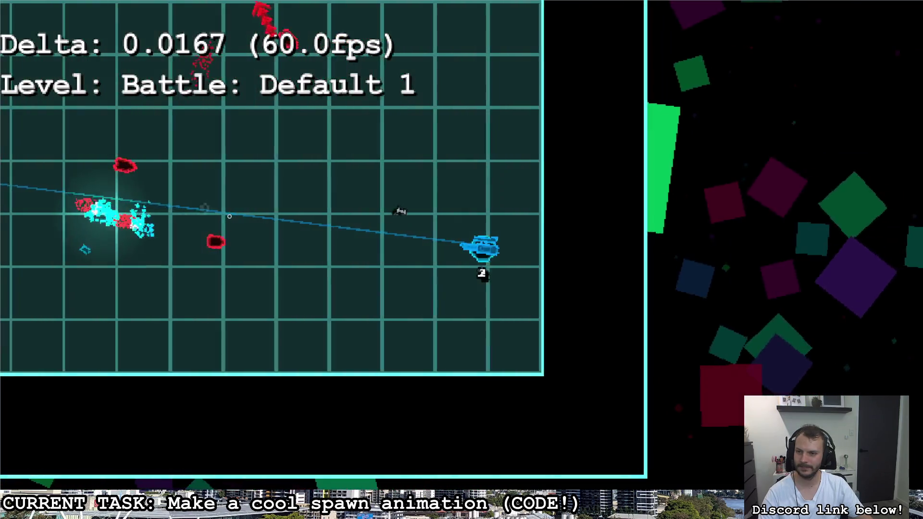
key(a)
key(s)
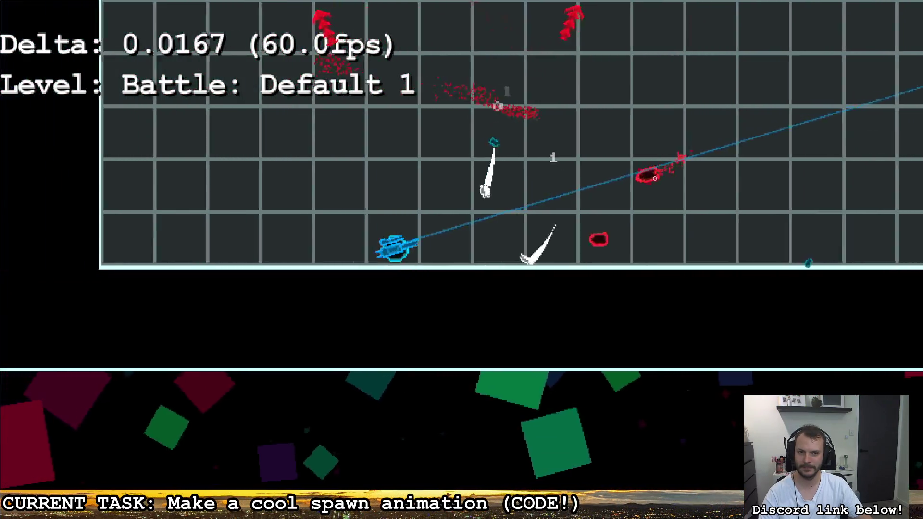
key(d)
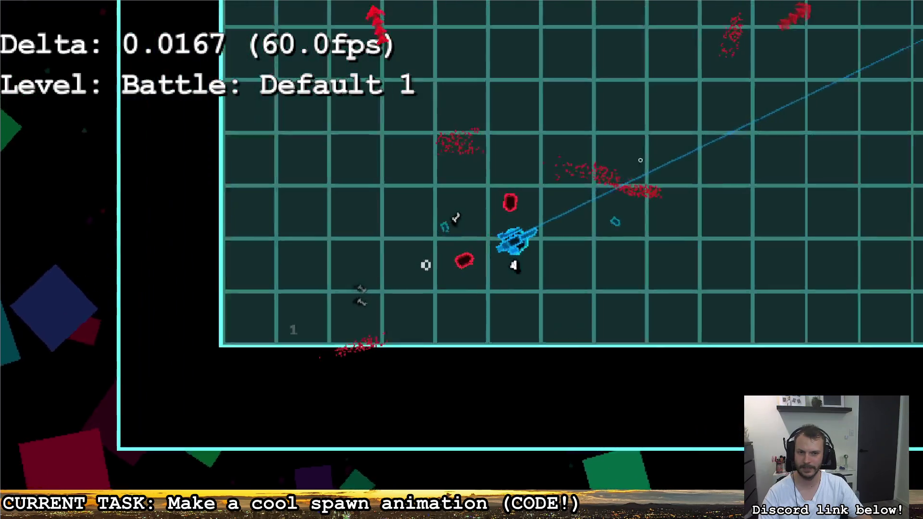
key(w)
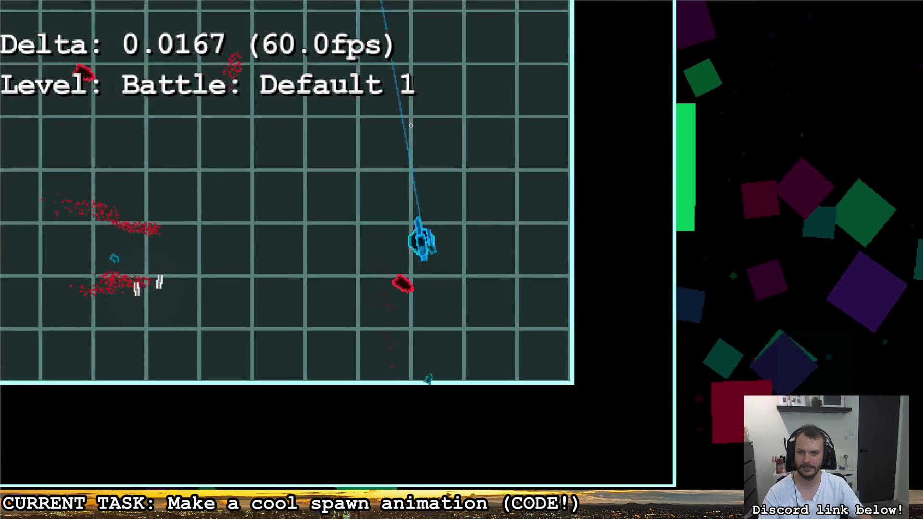
key(a)
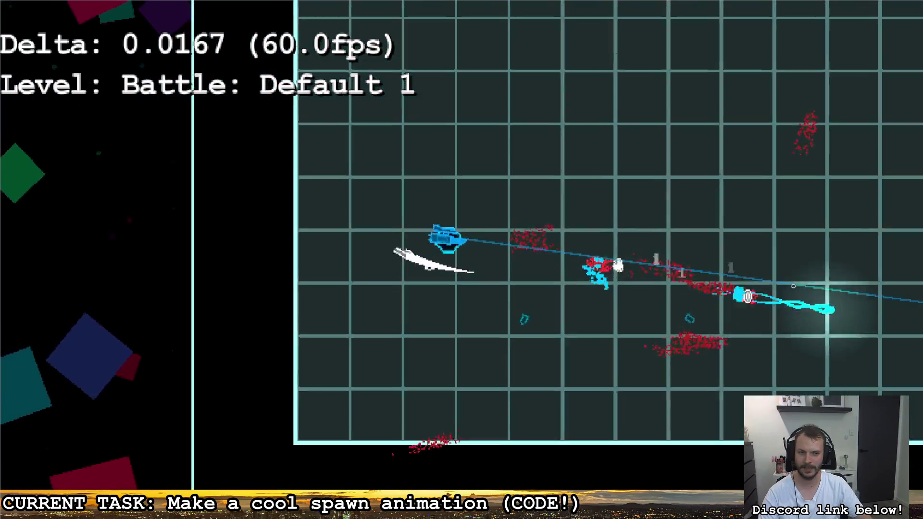
key(d)
key(a)
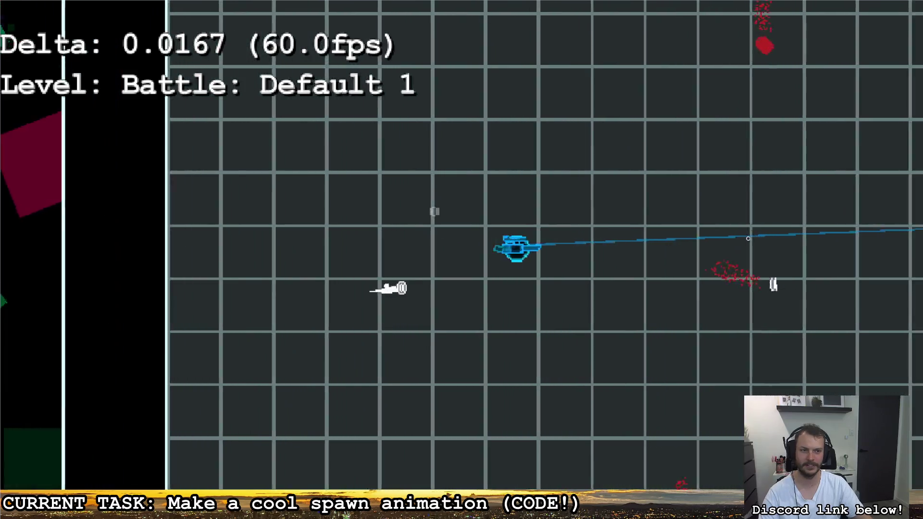
Quit the game from the pause menu, close the stray Calculator, and return to level_deflect
key(Escape)
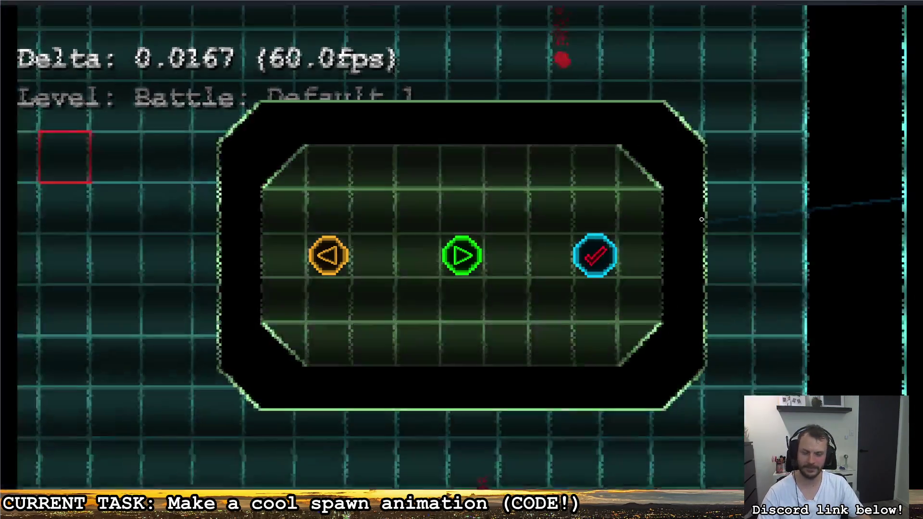
click(601, 248)
key(XF86Calculator)
click(625, 57)
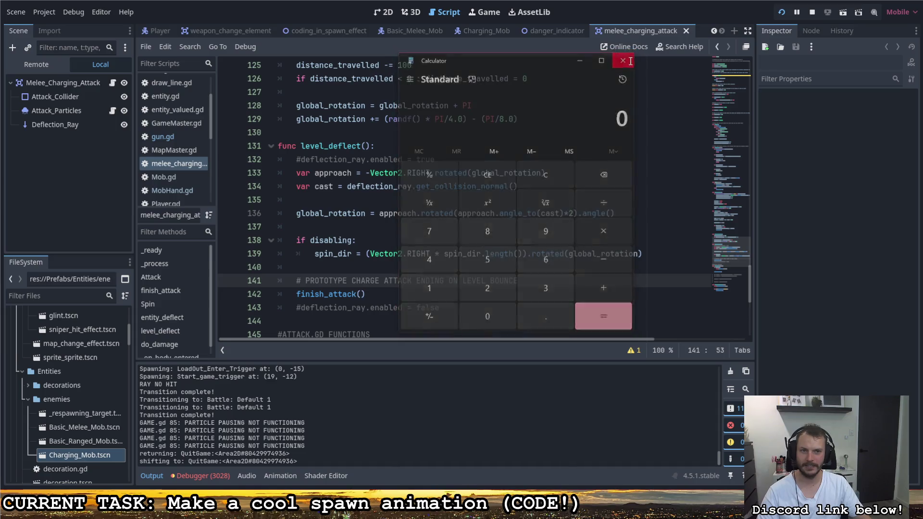
click(543, 227)
scroll(529, 225, up, 4)
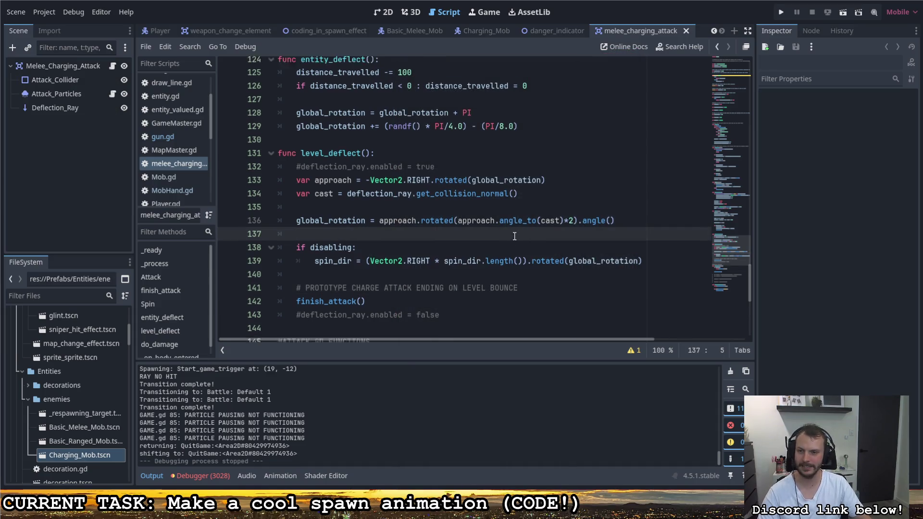
Scroll up in melee_charging_attack and switch to the coding_in_spawn_effect script
scroll(572, 260, up, 3)
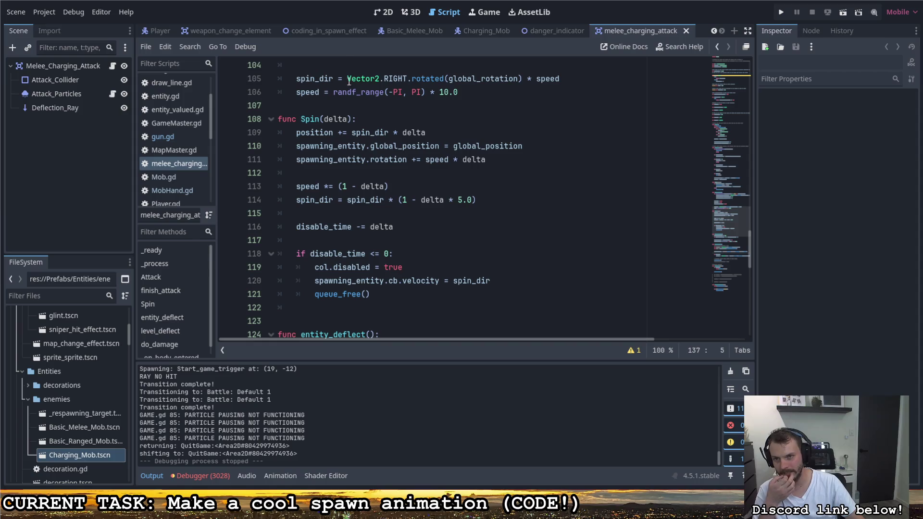
click(333, 33)
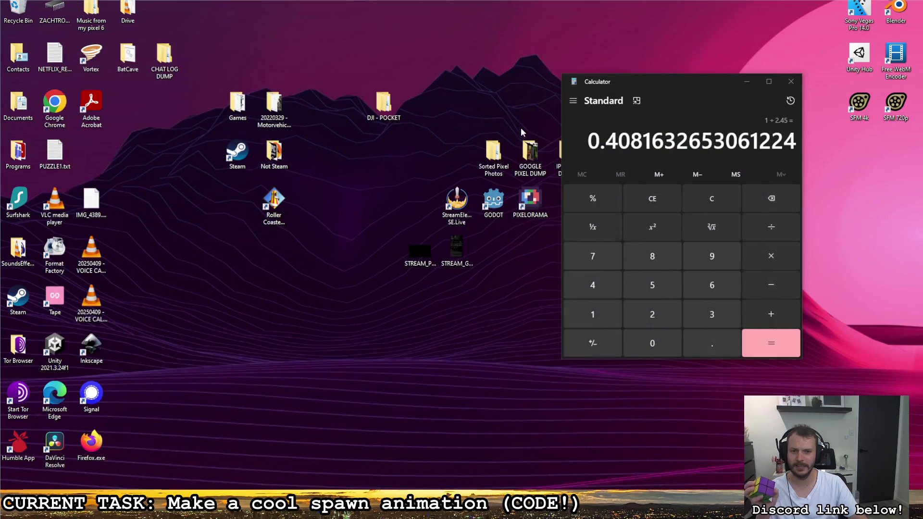
Open STREAM_GODOT_TODO.png from the desktop in Paint using the right-click Edit command
click(457, 250)
right_click(440, 236)
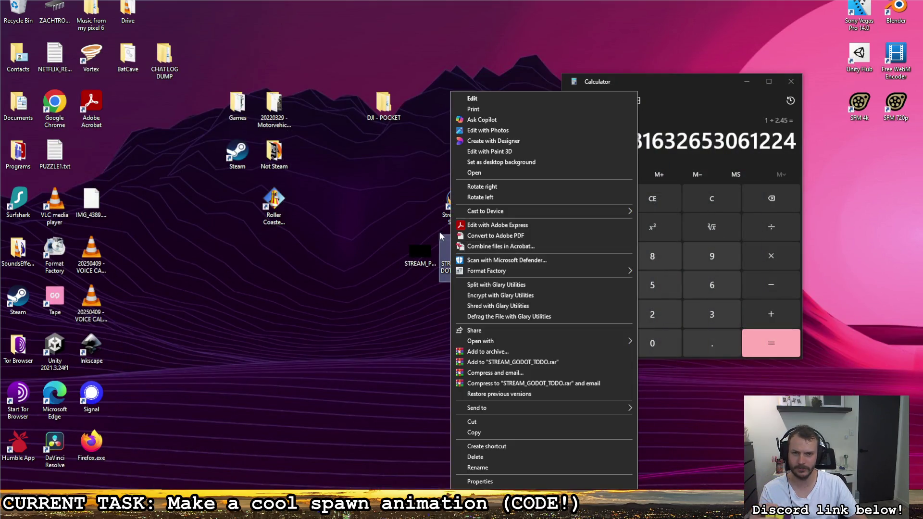
click(480, 99)
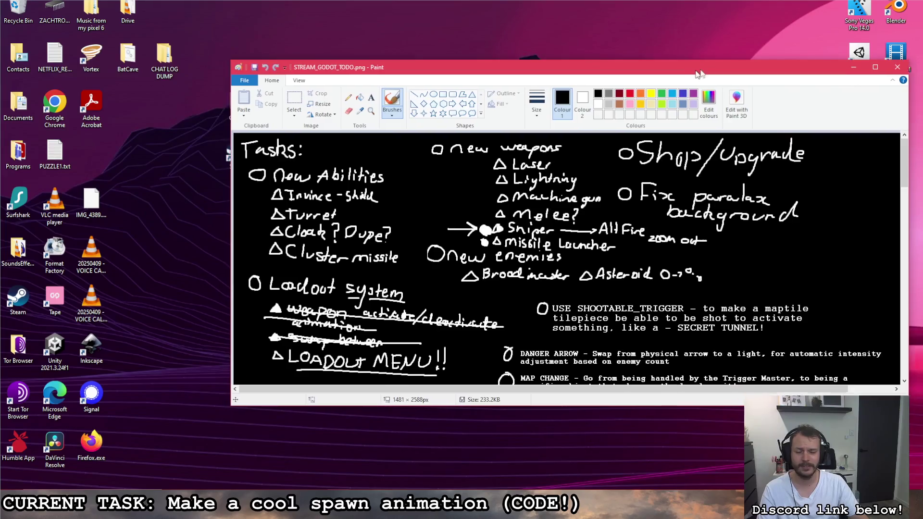
Swap colours so white is primary, then undo a trial underline under 'Similar to Heat Signiture'
scroll(556, 222, down, 15)
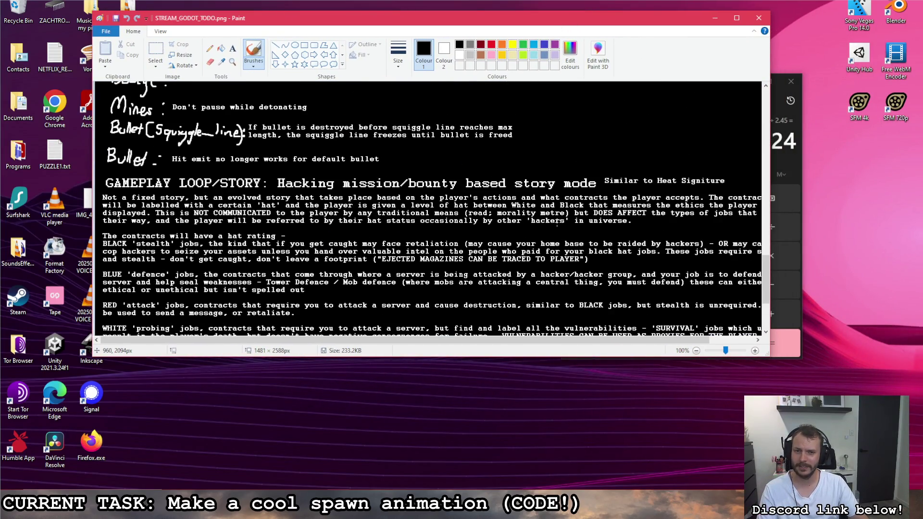
scroll(560, 214, up, 1)
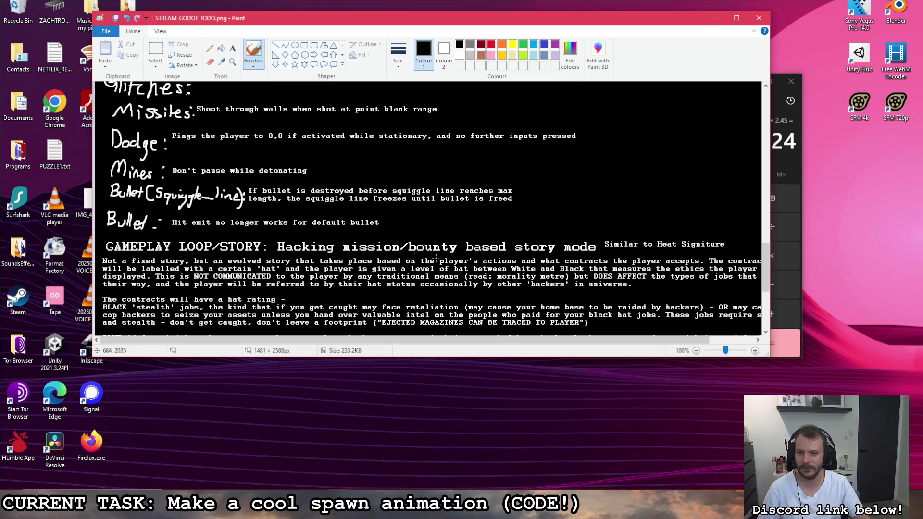
click(460, 55)
click(443, 53)
click(459, 45)
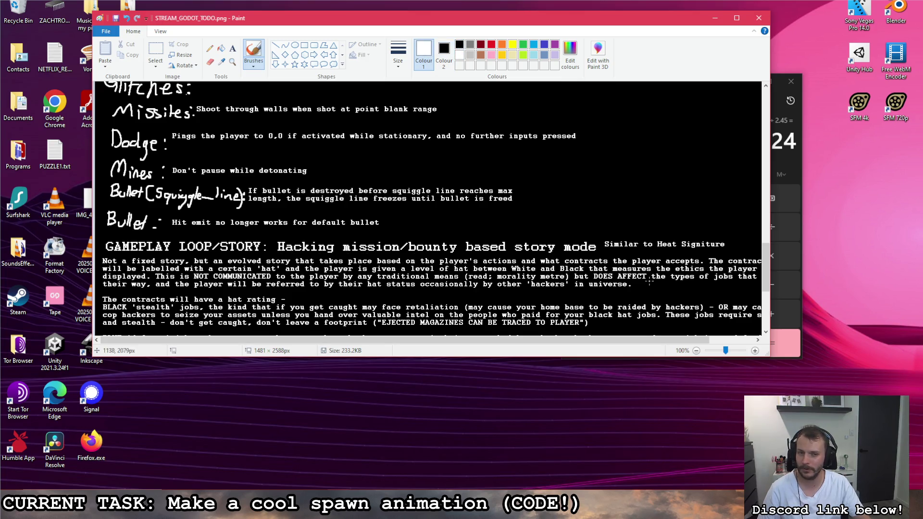
drag(604, 248, 637, 250)
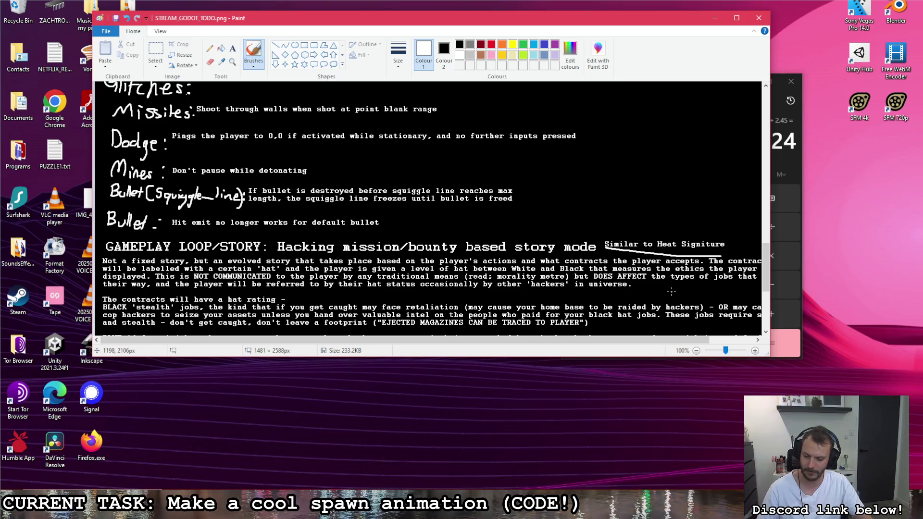
key(ctrl+z)
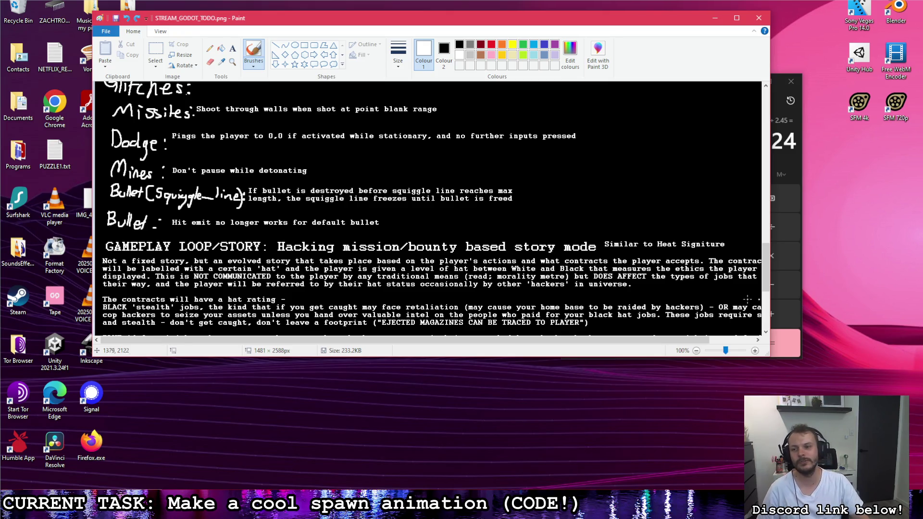
scroll(154, 249, down, 4)
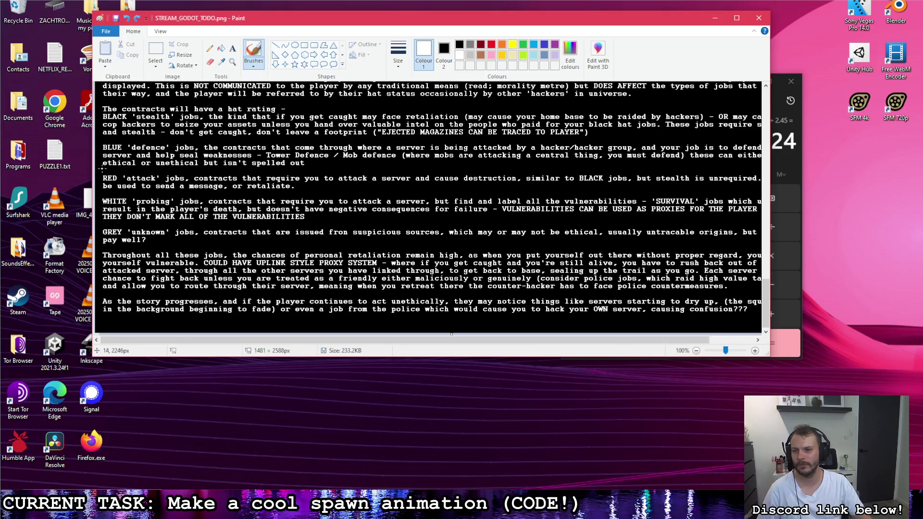
drag(103, 182, 192, 182)
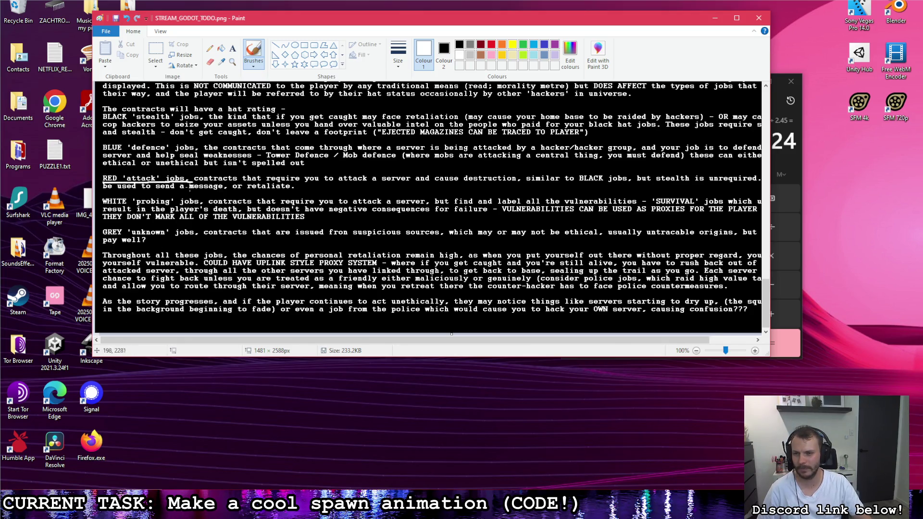
key(ctrl+z)
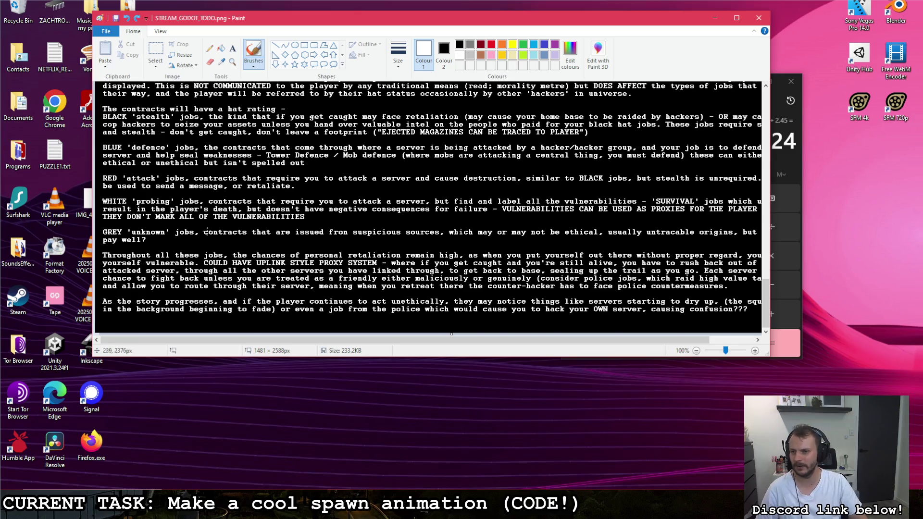
scroll(190, 230, up, 3)
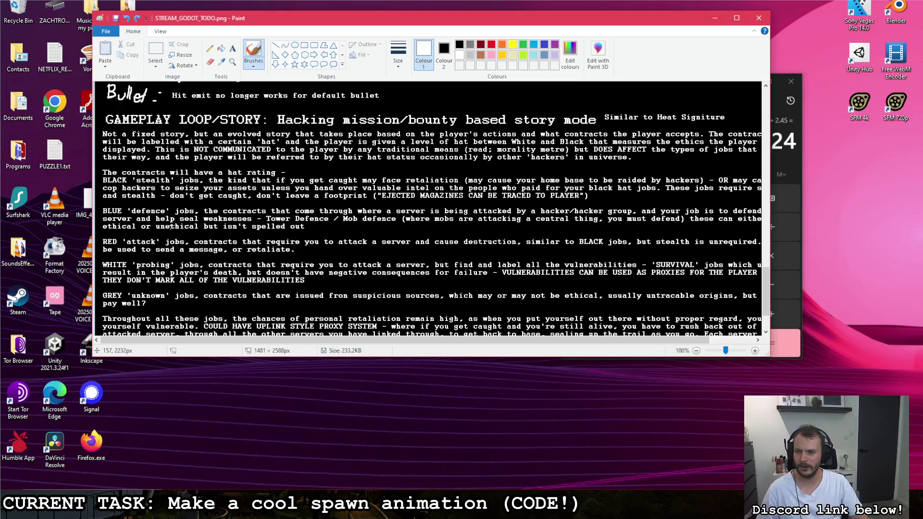
scroll(170, 226, up, 10)
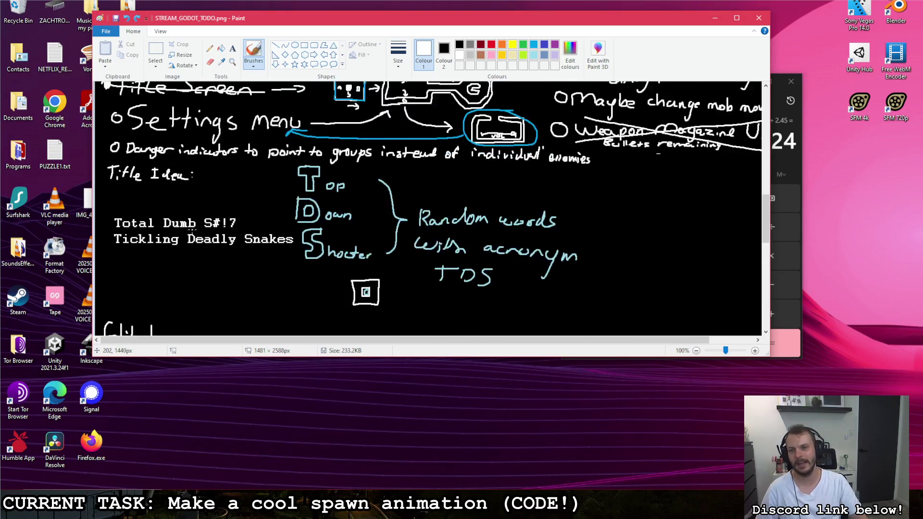
scroll(189, 228, up, 10)
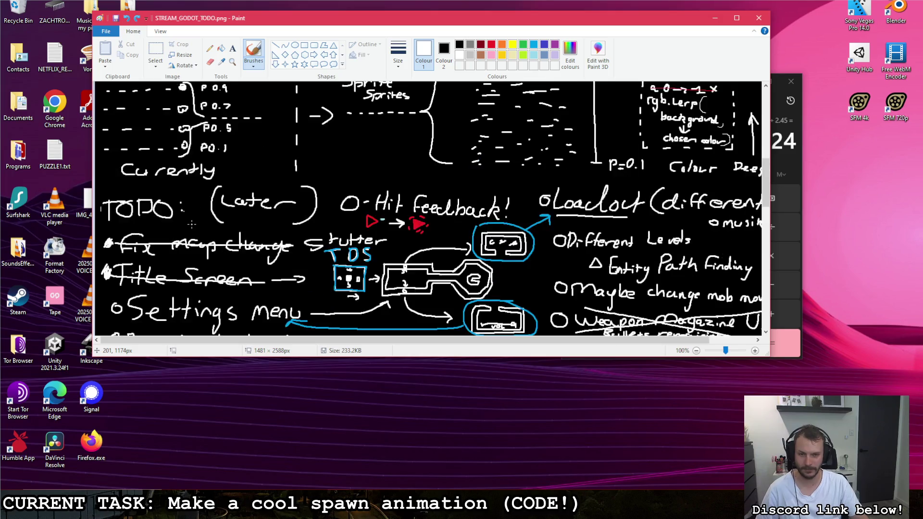
scroll(192, 216, up, 1)
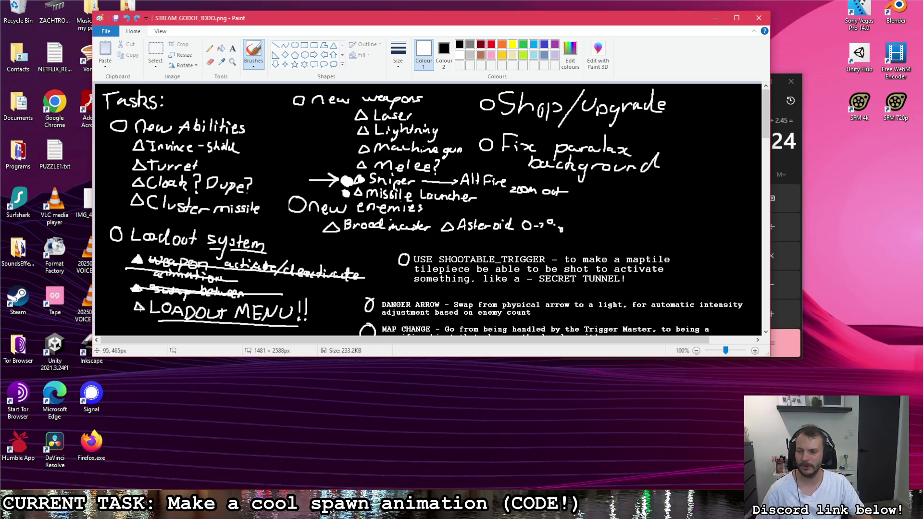
Fill LOADOUT MENU!!'s bullet, check it and strike it through in white, then rerun the game
drag(138, 307, 143, 307)
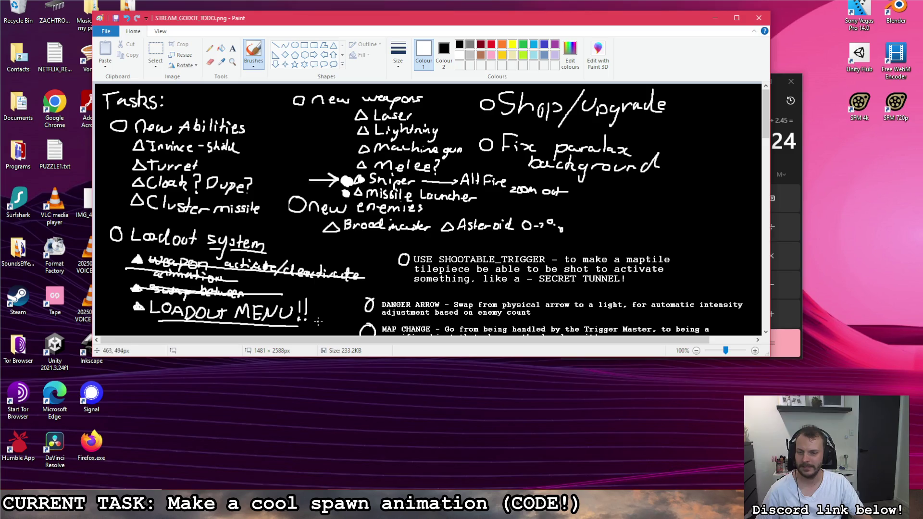
drag(316, 315, 353, 284)
drag(149, 306, 291, 321)
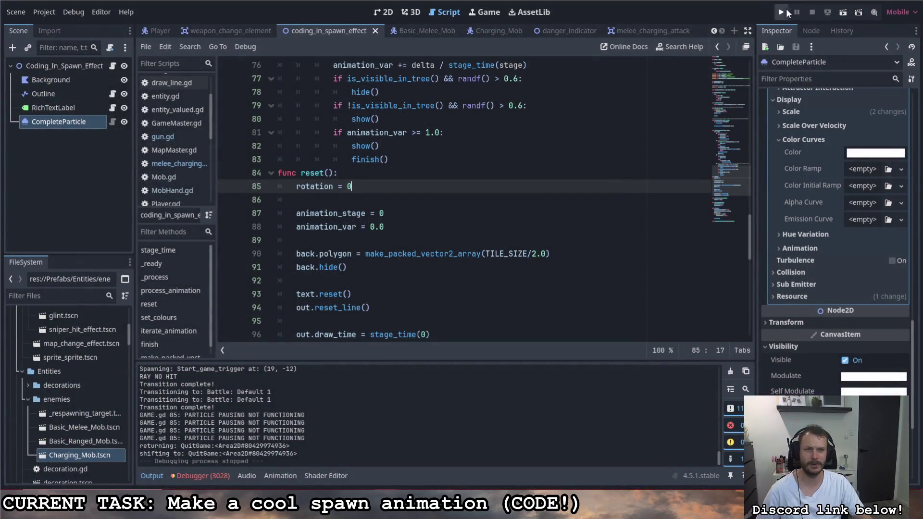
click(784, 9)
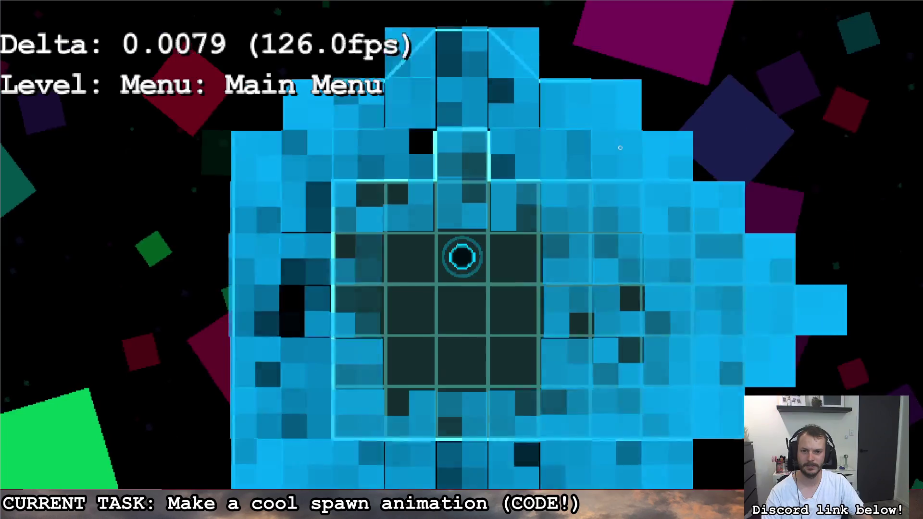
Move the ship up from the Main Menu into the Loadout room and around to below the gun pickup
key(w)
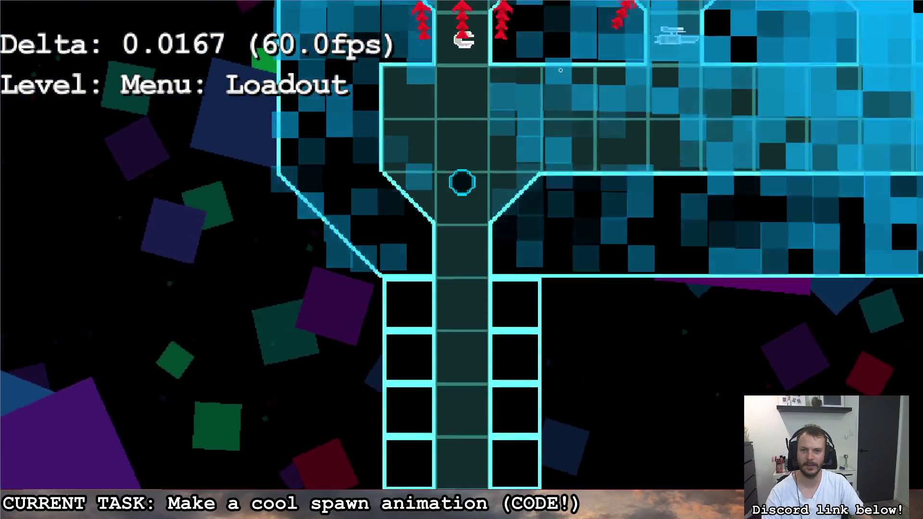
key(w)
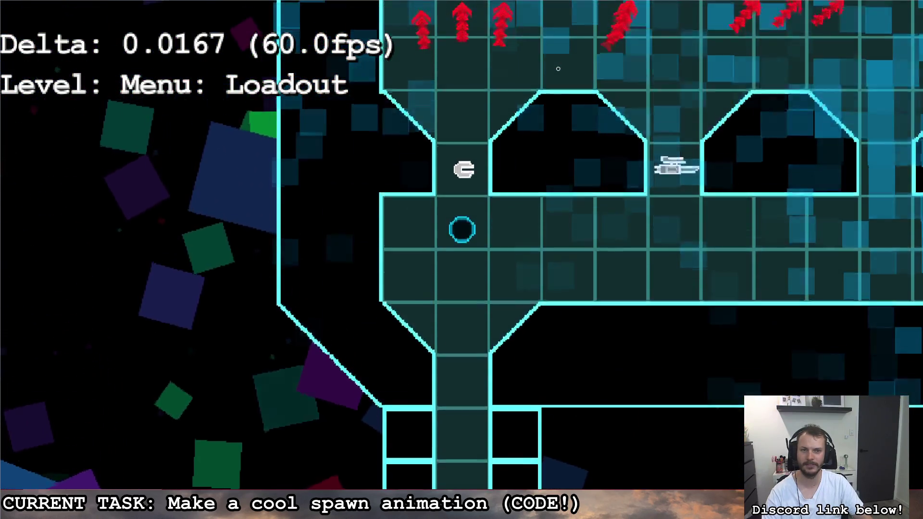
key(d)
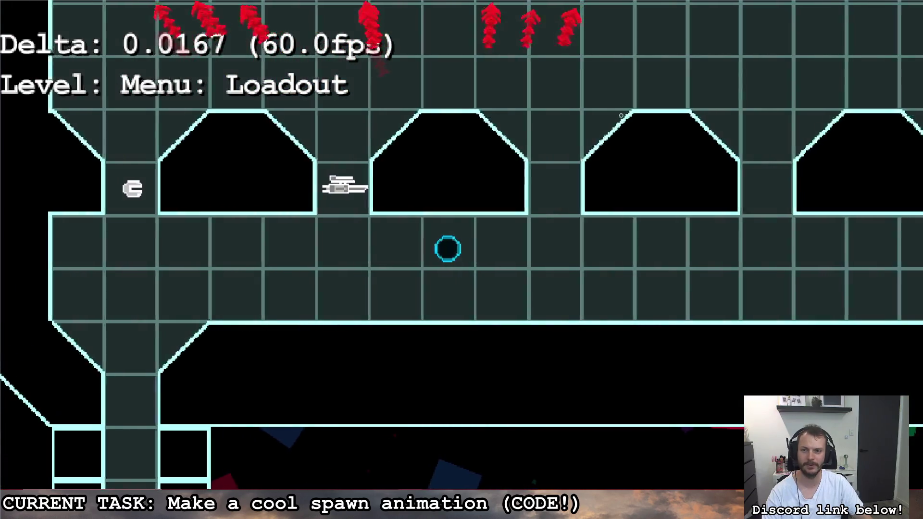
key(a)
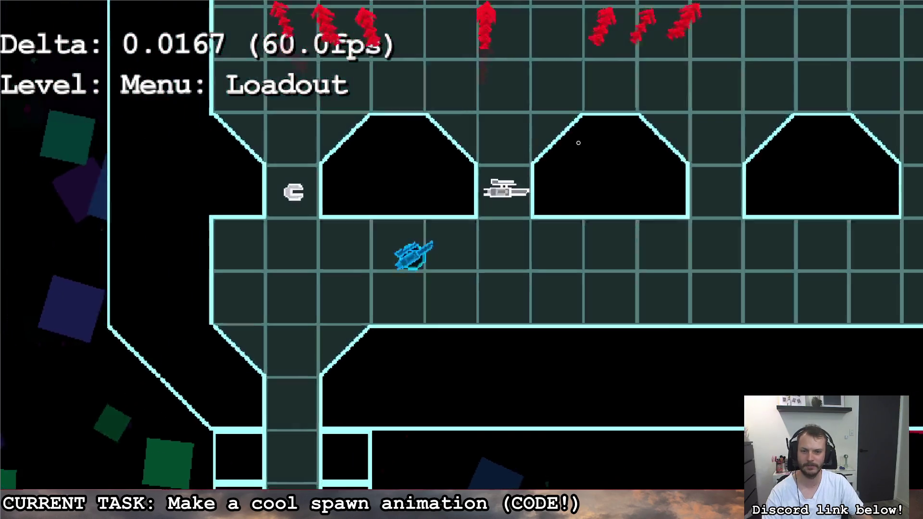
key(w)
key(s)
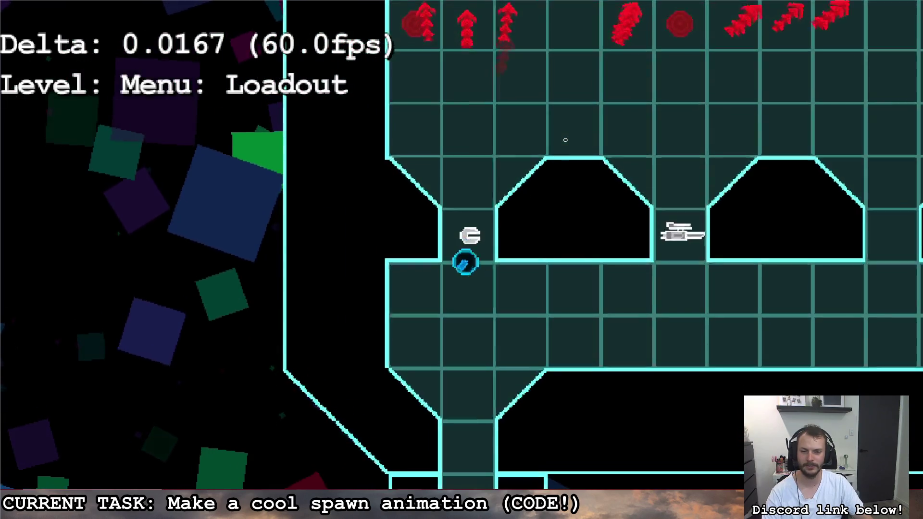
key(d)
key(d)
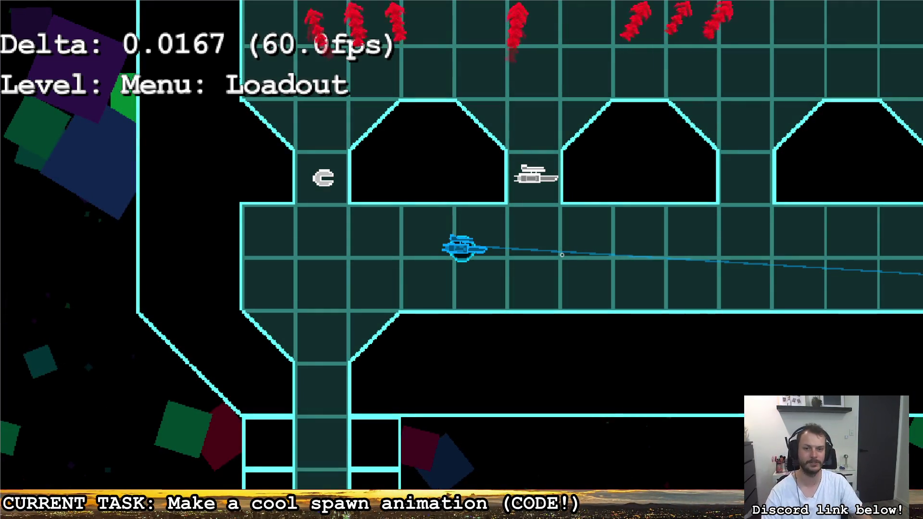
key(d)
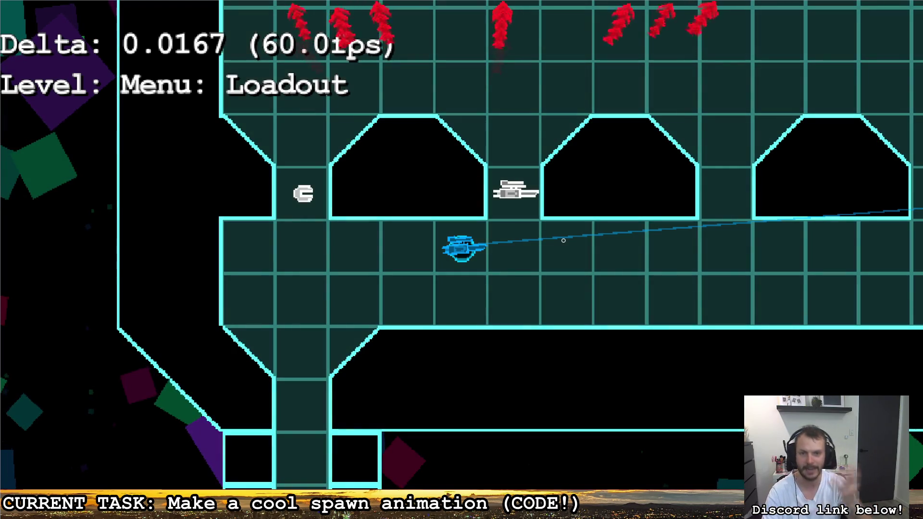
Fly the ship around the red-dot room and down toward the loadout bays, shooting the upper-right target
key(d)
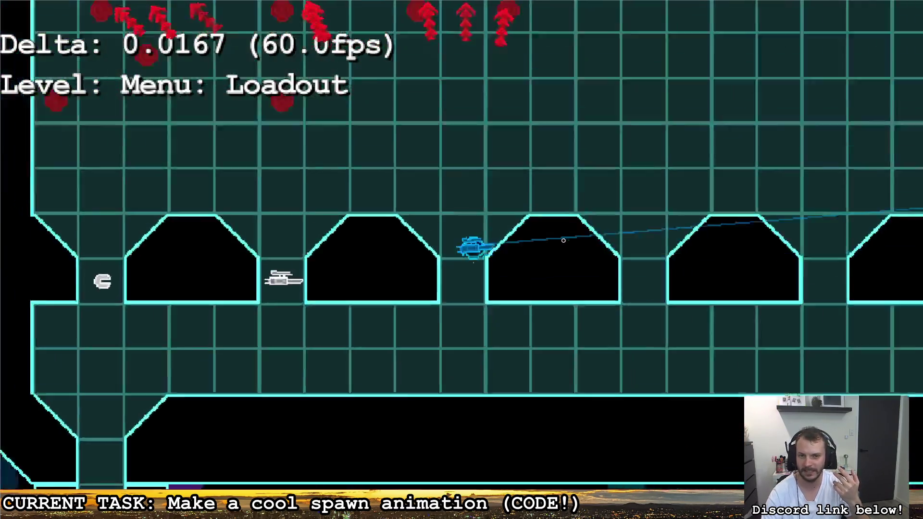
key(w)
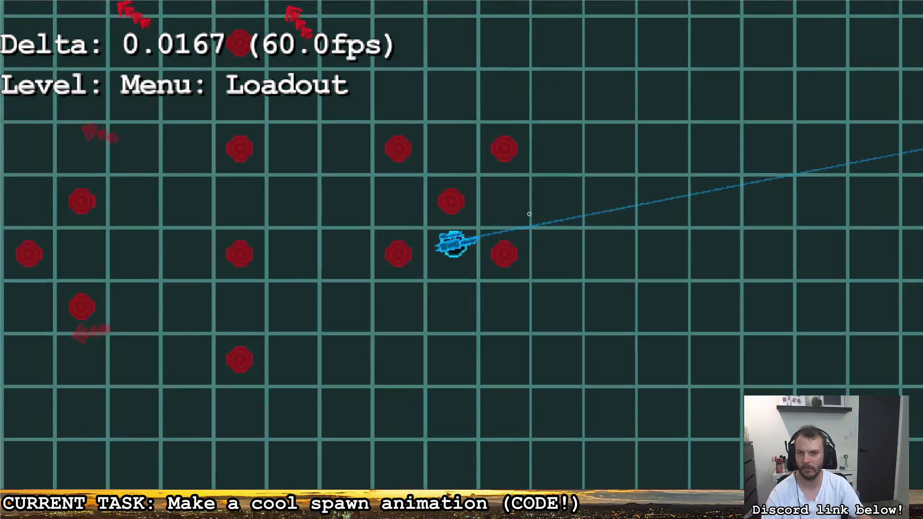
key(a)
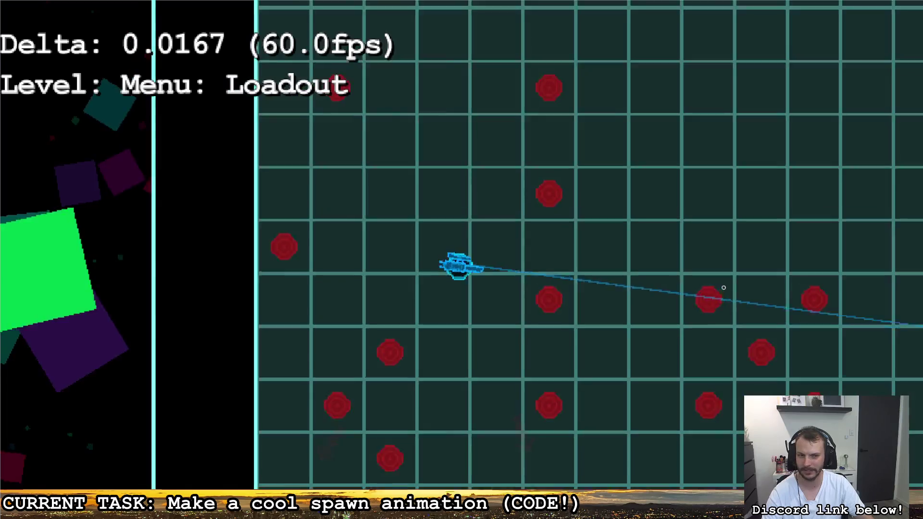
key(s)
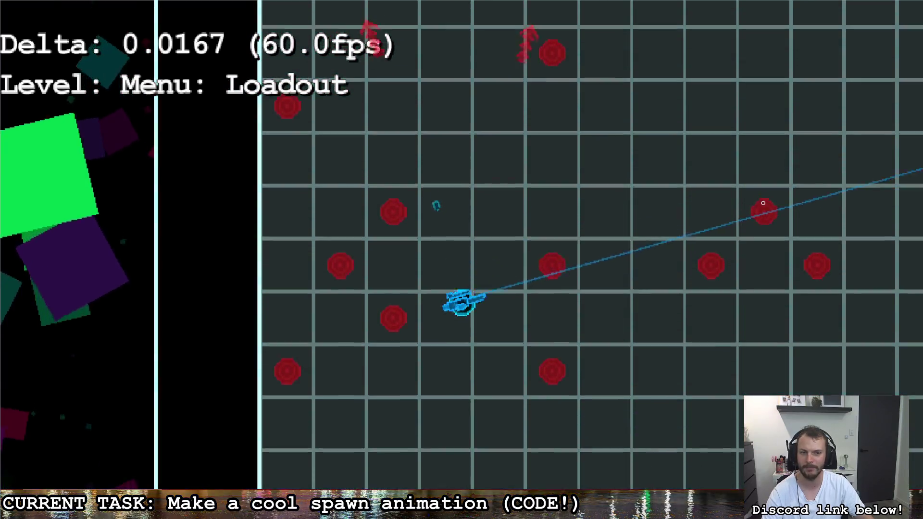
key(s)
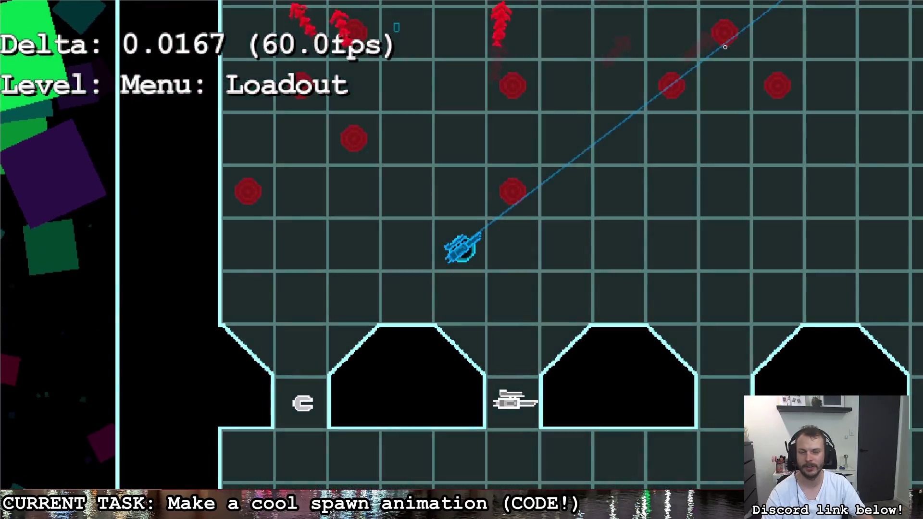
click(673, 89)
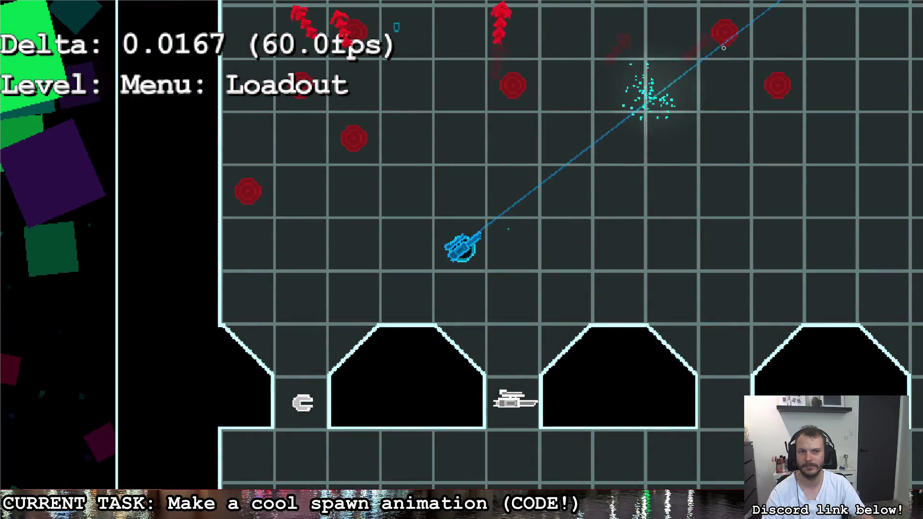
key(w)
key(w)
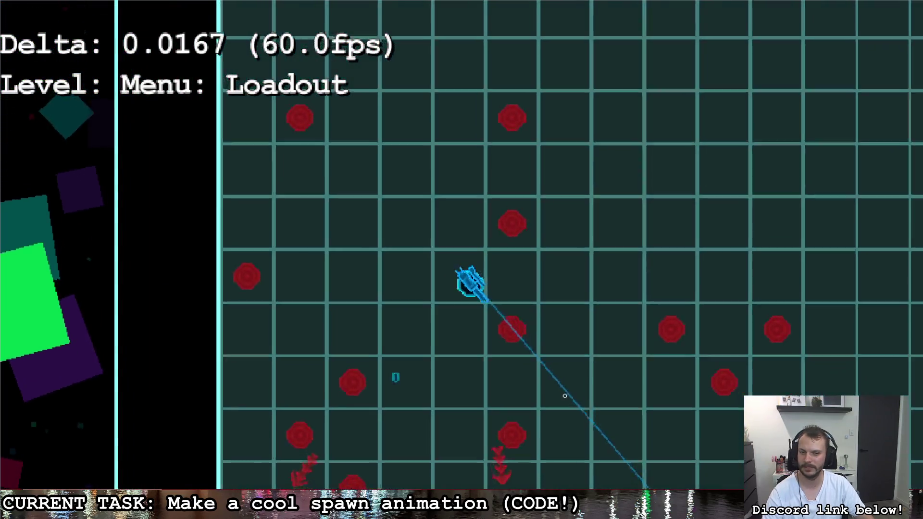
key(s)
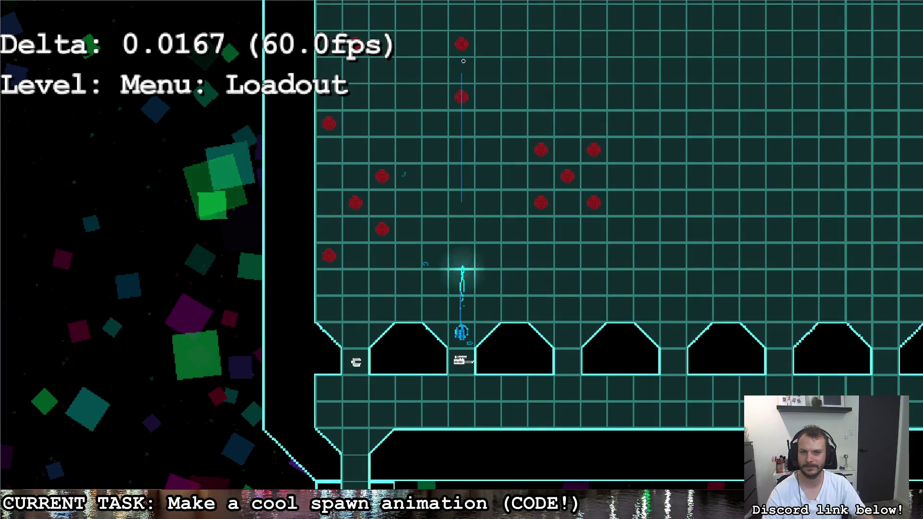
Steer through the left bay slot, shoot two enemies, then fly right along the lower corridor
key(a)
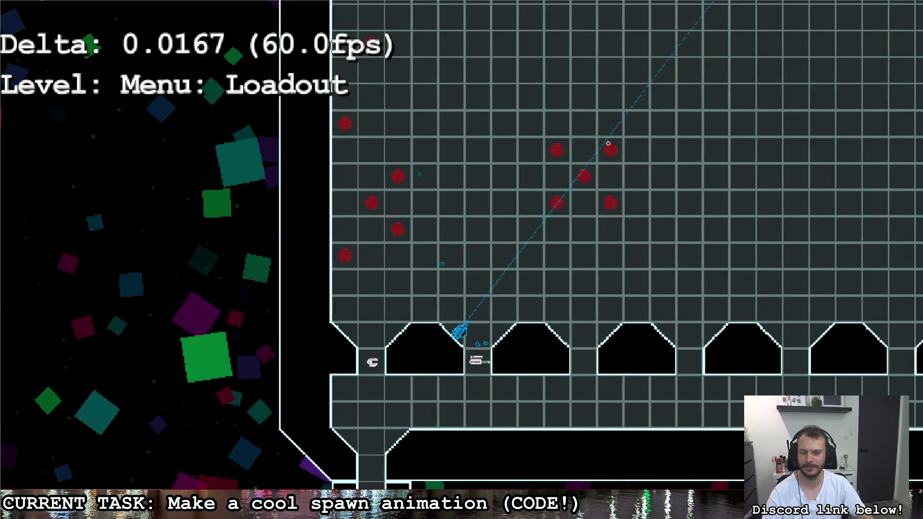
key(a)
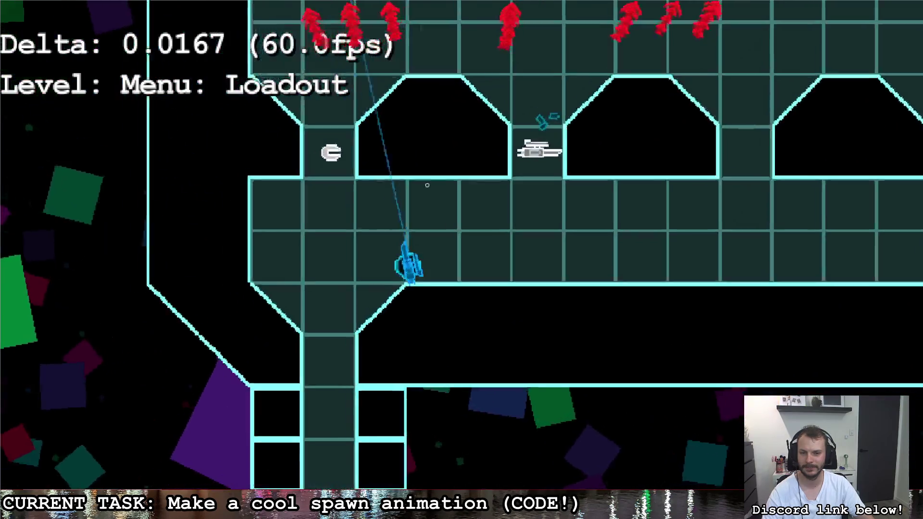
key(w)
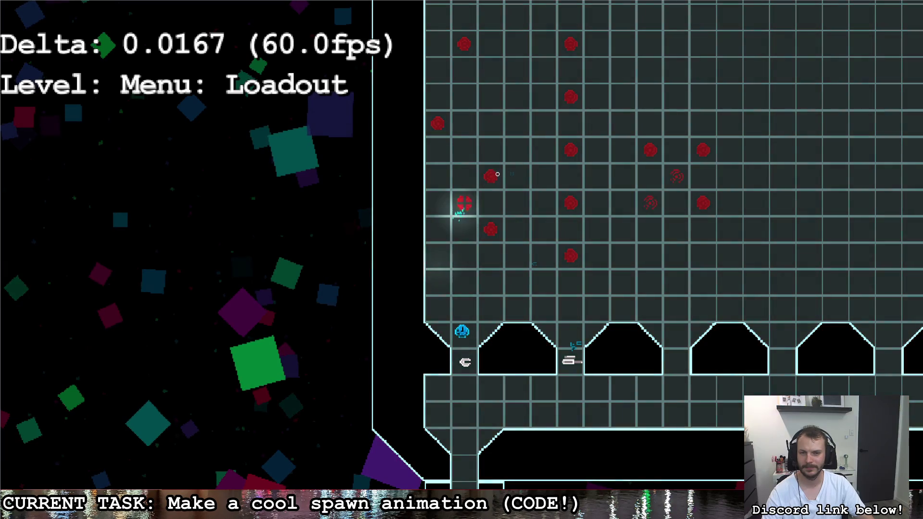
click(488, 196)
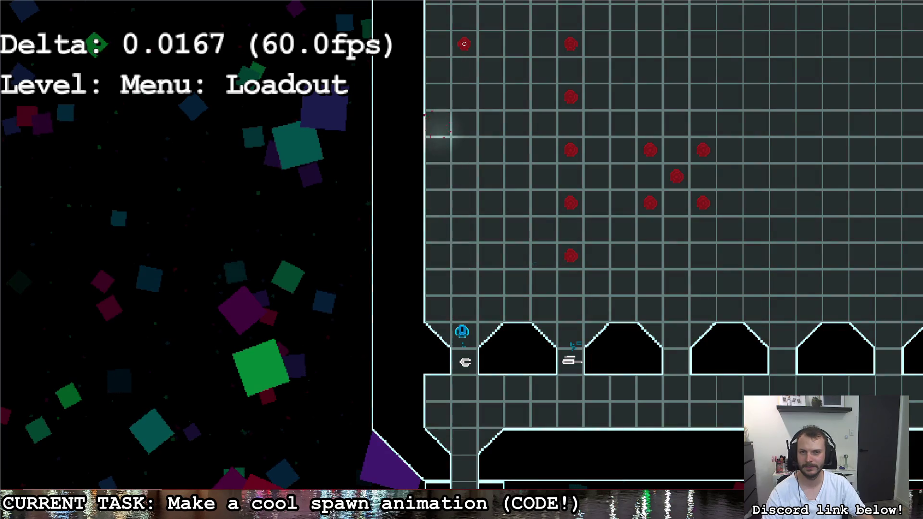
click(462, 93)
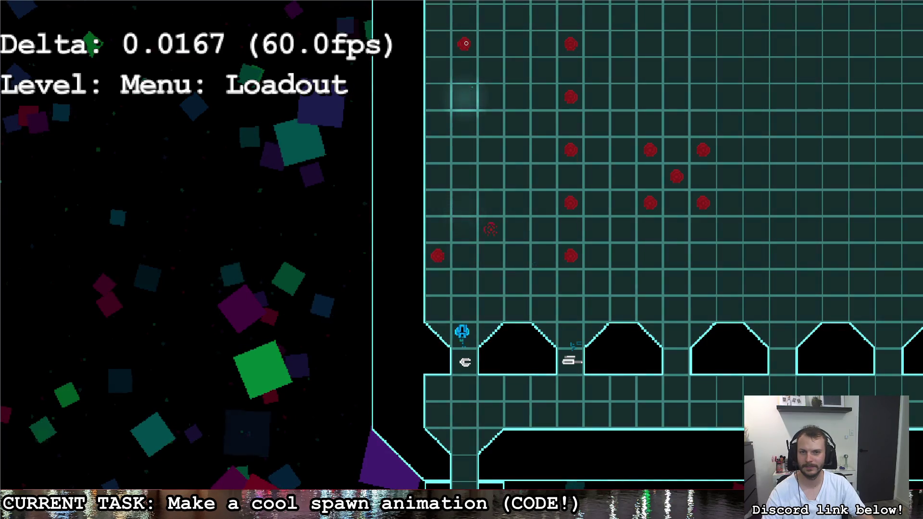
key(s)
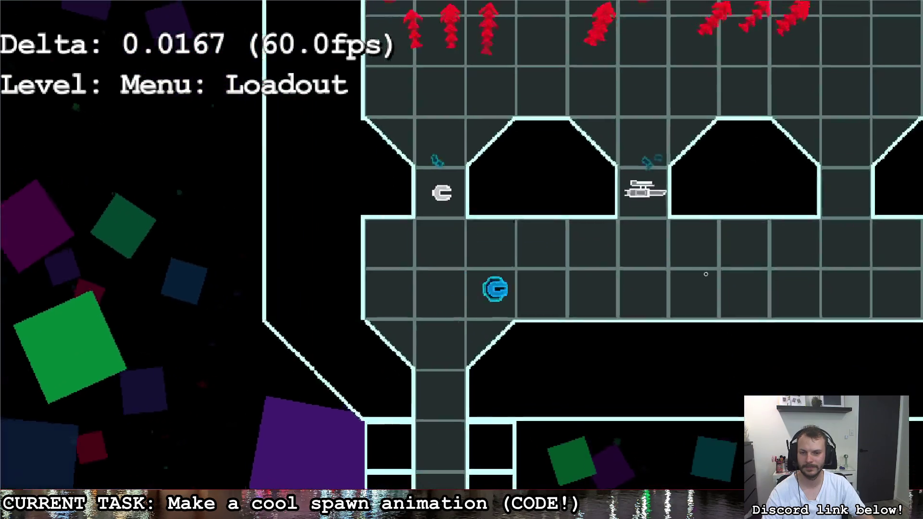
key(d)
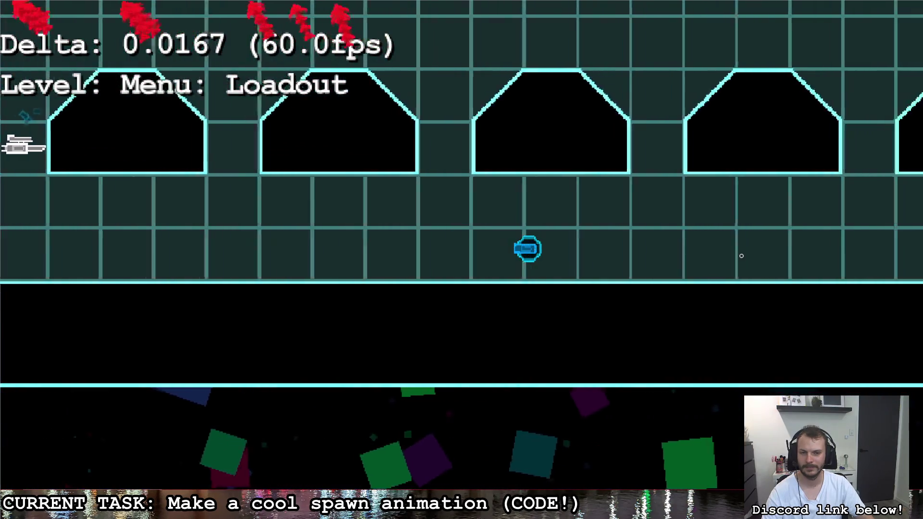
key(d)
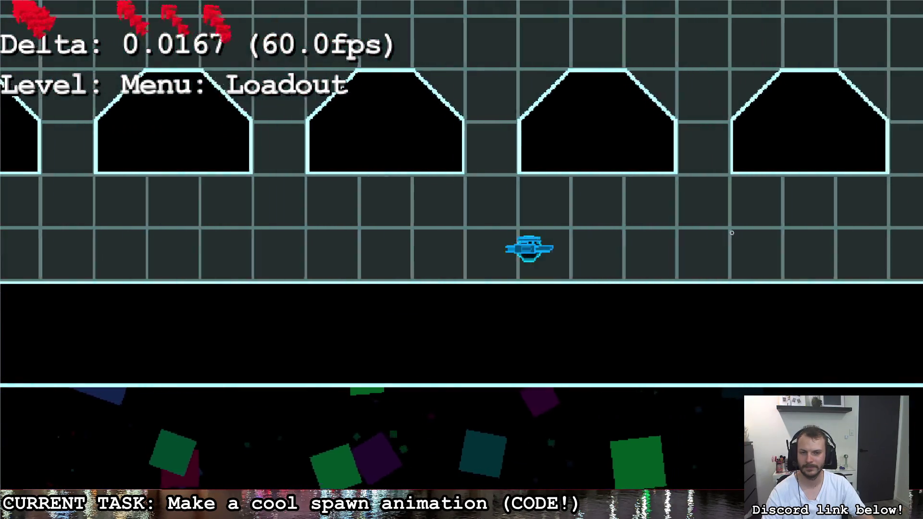
click(741, 255)
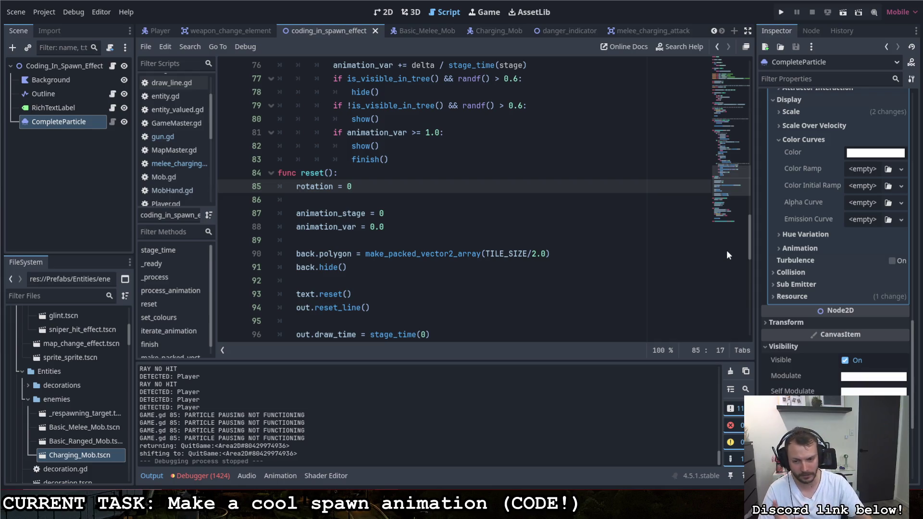
In the Paint to-do image, fill the Loadout system circle, add a check mark, and underline Shop/Upgrade
click(374, 456)
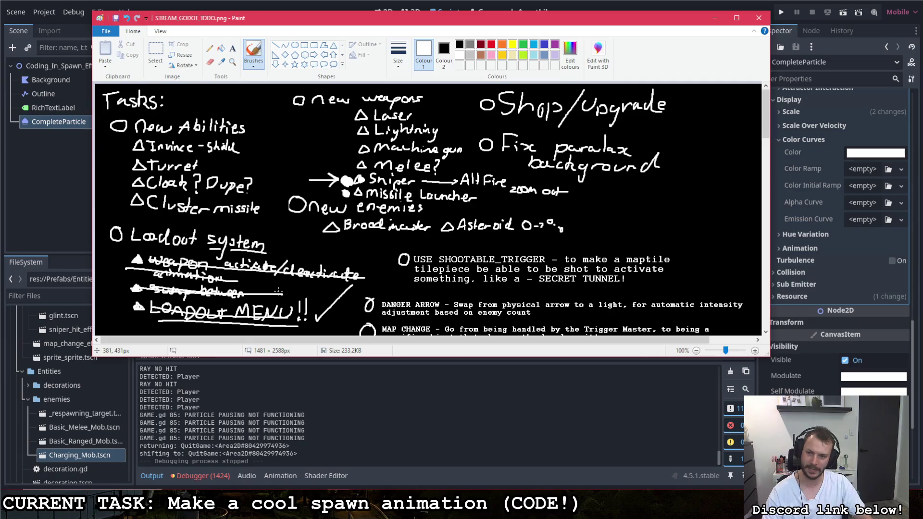
mouse_move(114, 231)
mouse_down()
mouse_move(123, 236)
mouse_move(111, 235)
mouse_up()
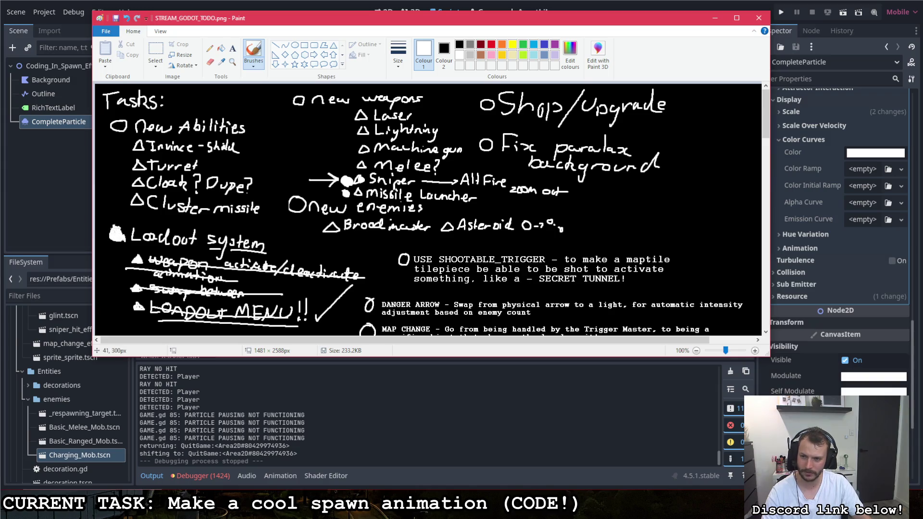
drag(272, 246, 290, 232)
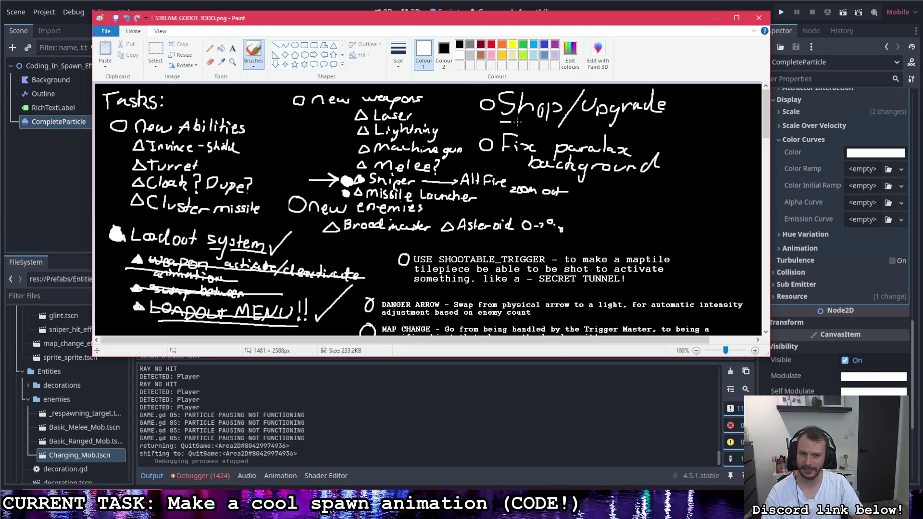
drag(516, 122, 659, 122)
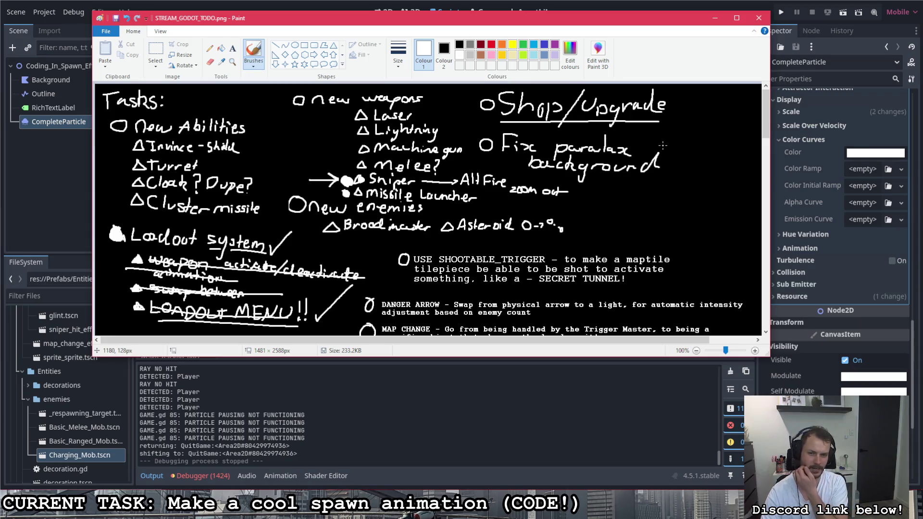
click(156, 50)
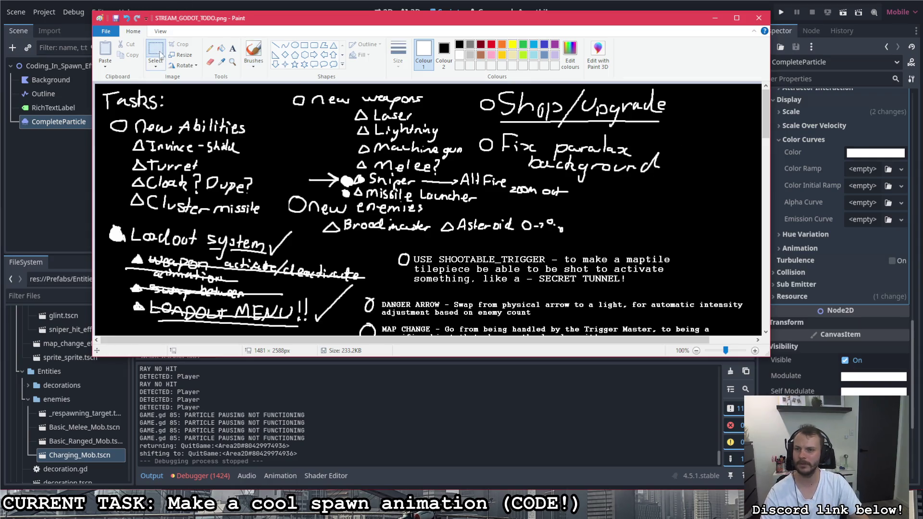
Delete the Loadout system heading, its struck-out subtasks and leftover marks, then begin a small bullet circle there
mouse_move(357, 331)
mouse_down()
mouse_move(106, 222)
mouse_move(110, 248)
mouse_up()
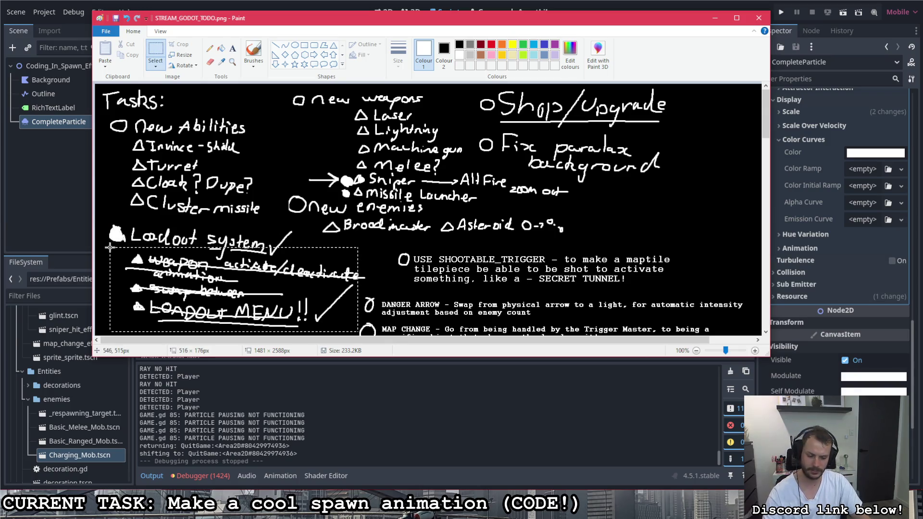
key(Delete)
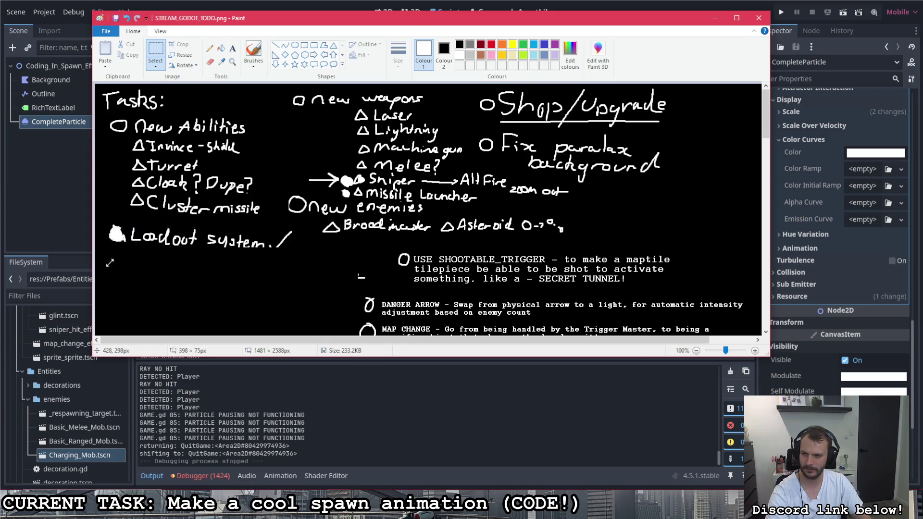
mouse_move(106, 263)
mouse_down()
mouse_move(121, 222)
mouse_move(102, 243)
mouse_up()
key(Delete)
drag(380, 272, 346, 291)
key(Delete)
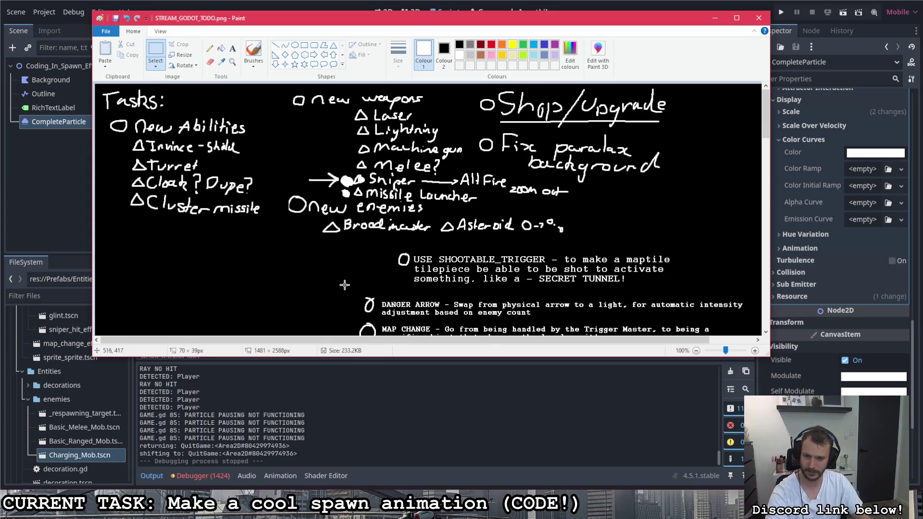
click(253, 50)
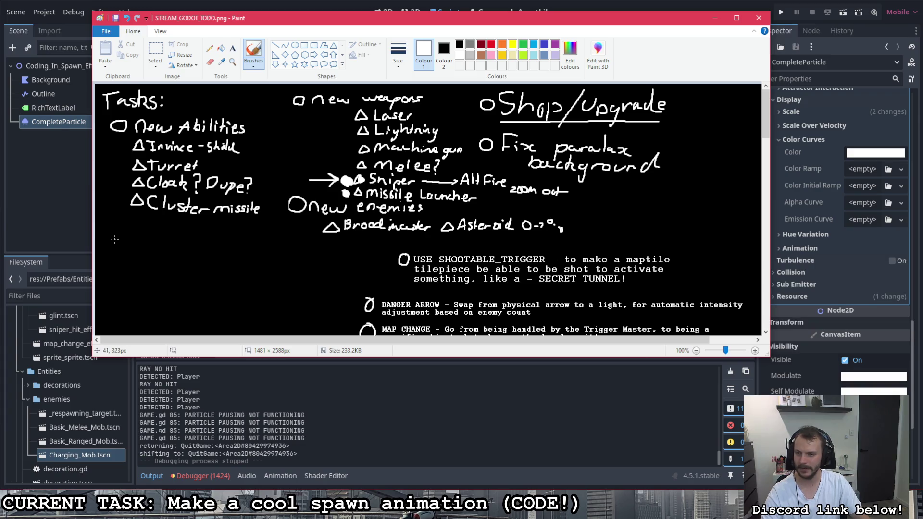
mouse_move(114, 239)
mouse_down()
mouse_move(117, 247)
mouse_move(114, 239)
mouse_up()
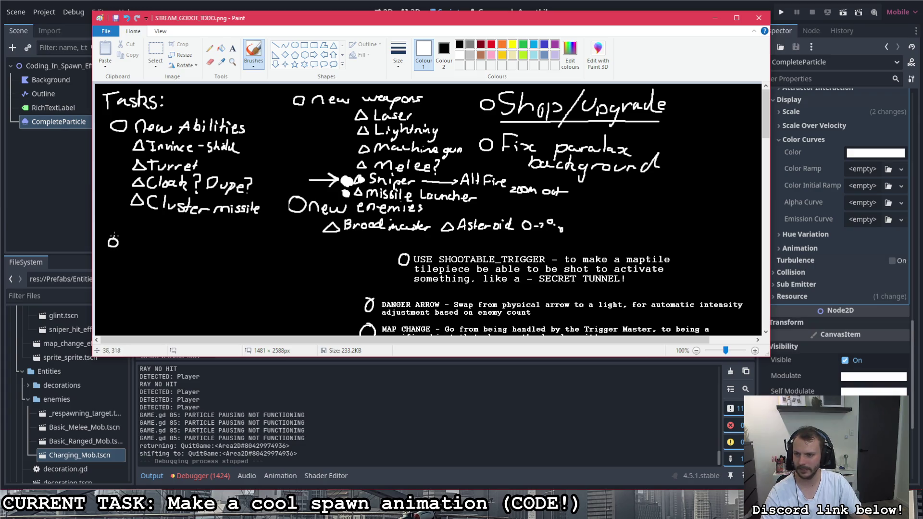
Add the text 'LOADOUT SYSTEM - Display currently equipped weapons in a visual format' on two lines beside the bullet
click(233, 48)
click(121, 240)
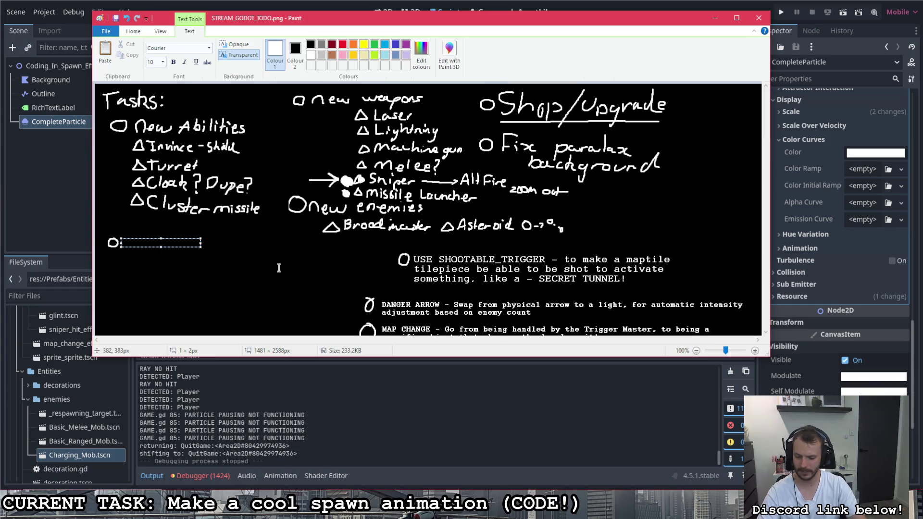
text(LOADOUT SYST)
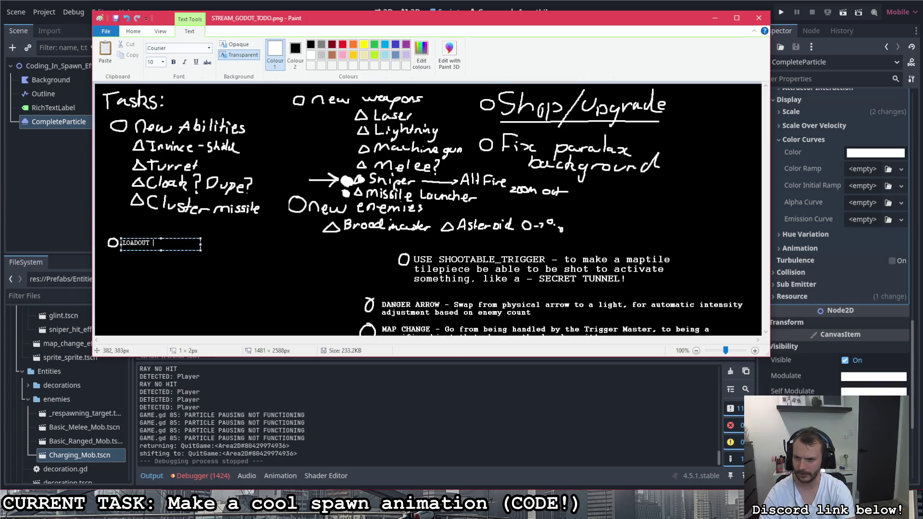
text(EM -)
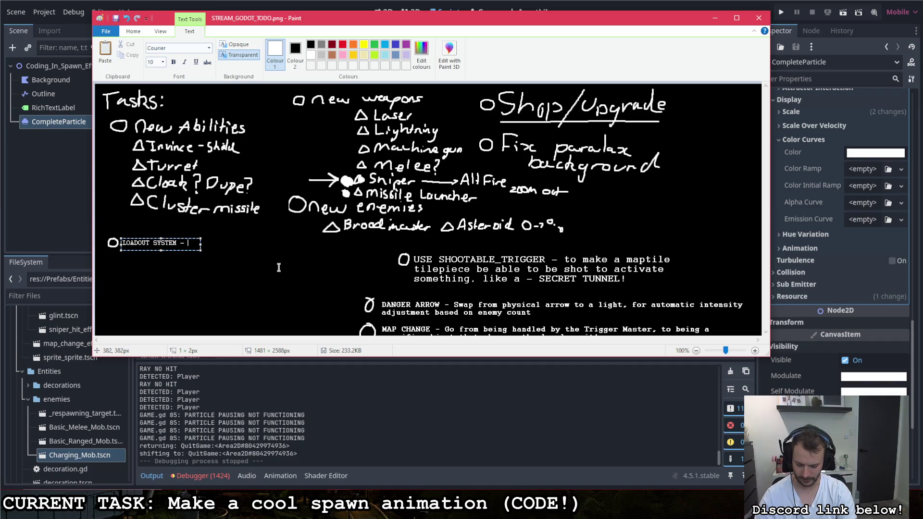
text(Displa)
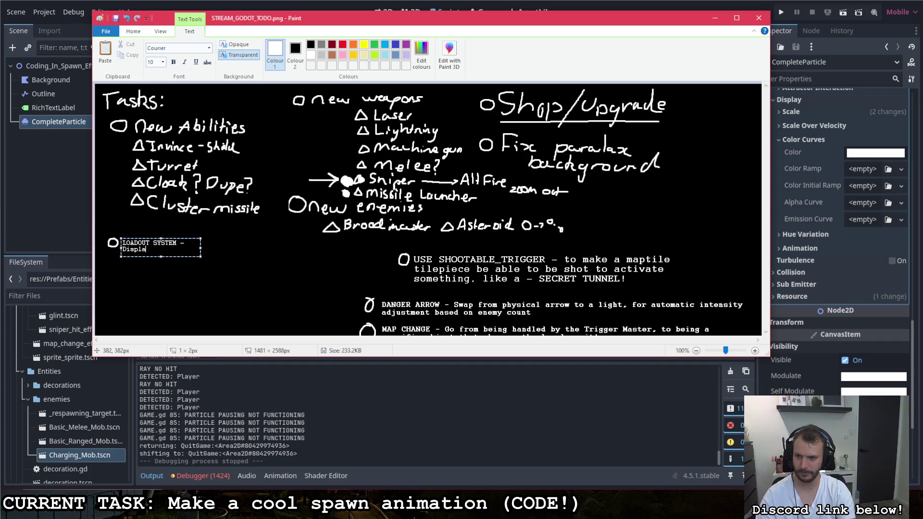
text(y current )
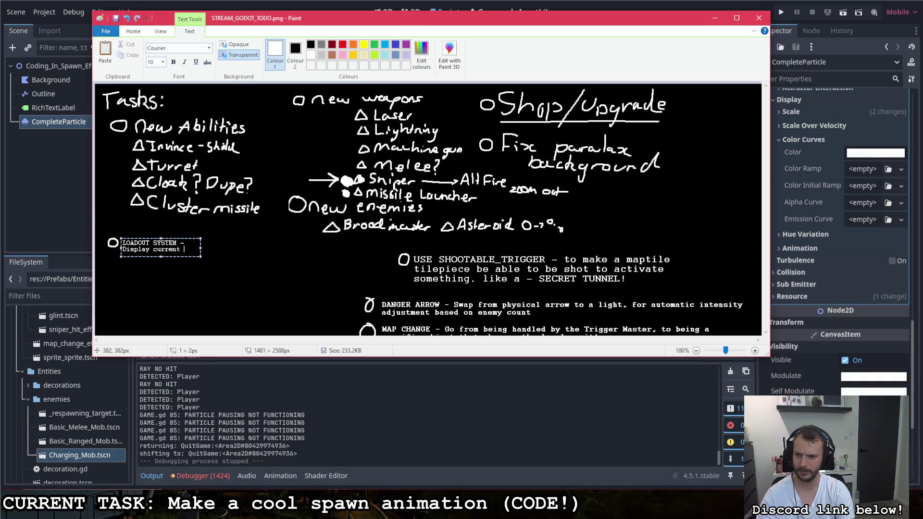
text(ly equipe)
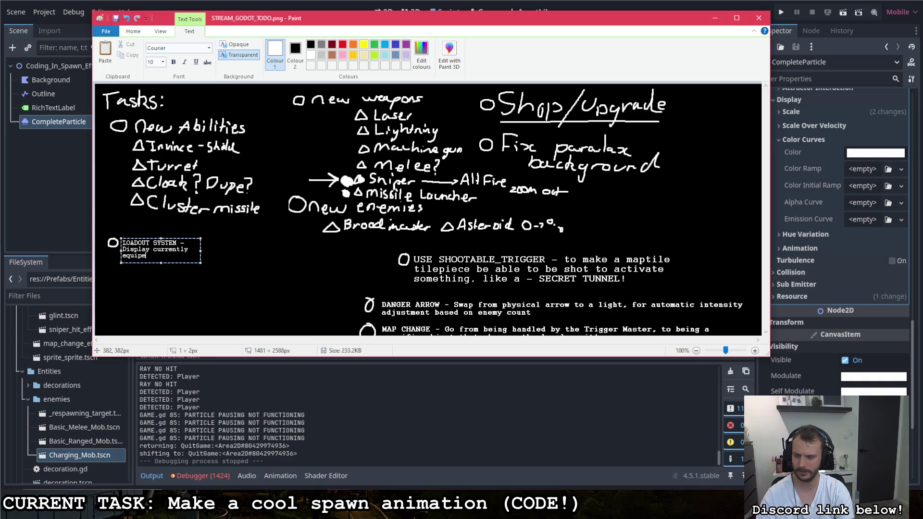
key(BackSpace)
text(ped )
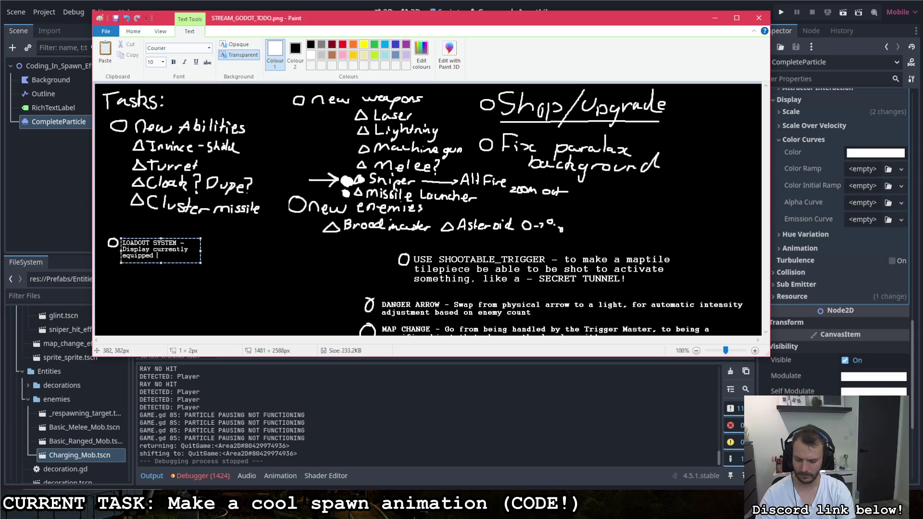
text(weapons in a )
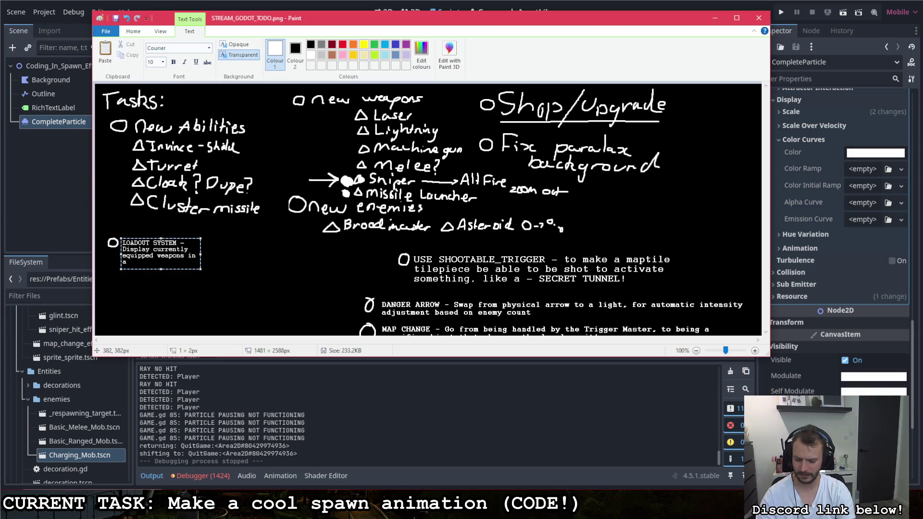
text(visual format)
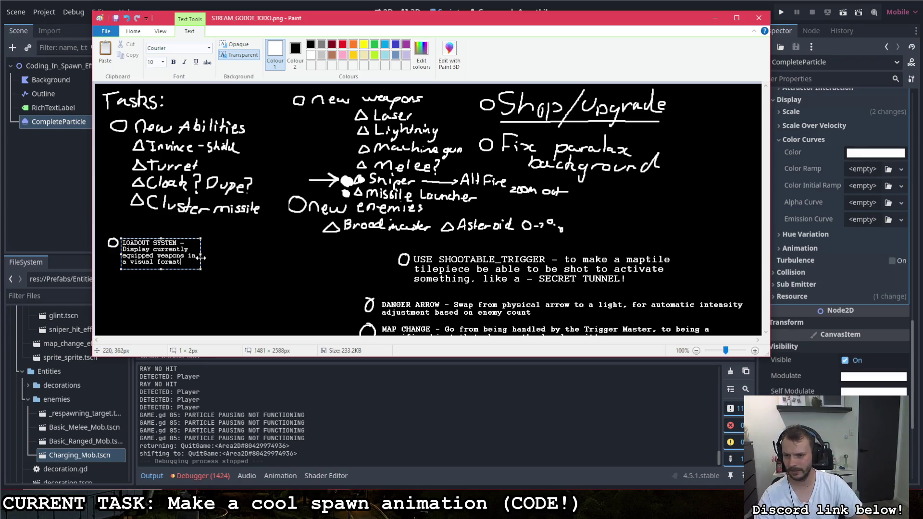
mouse_move(200, 269)
mouse_down()
mouse_move(330, 267)
mouse_move(283, 265)
mouse_up()
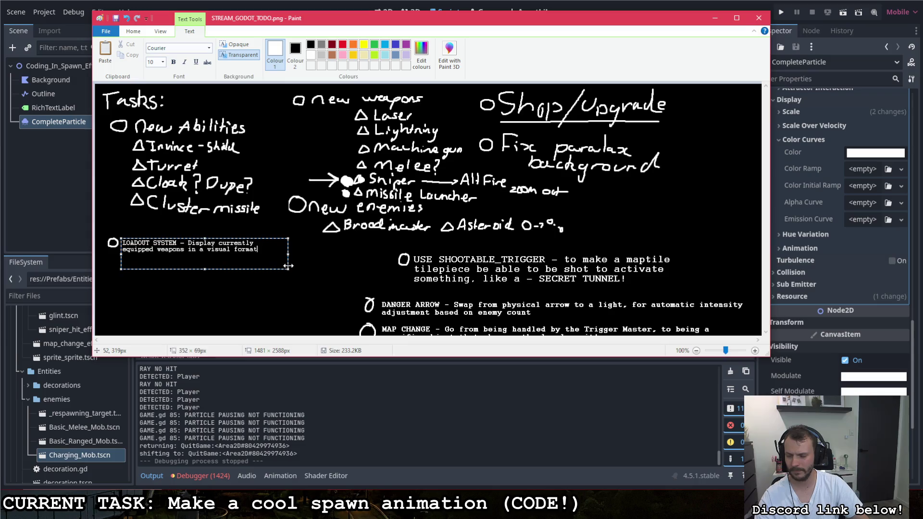
click(280, 263)
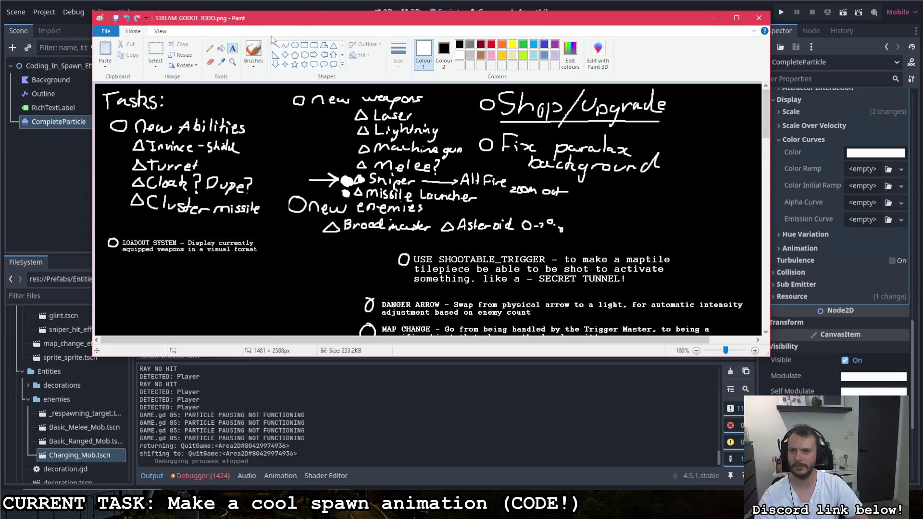
click(253, 51)
scroll(210, 217, down, 15)
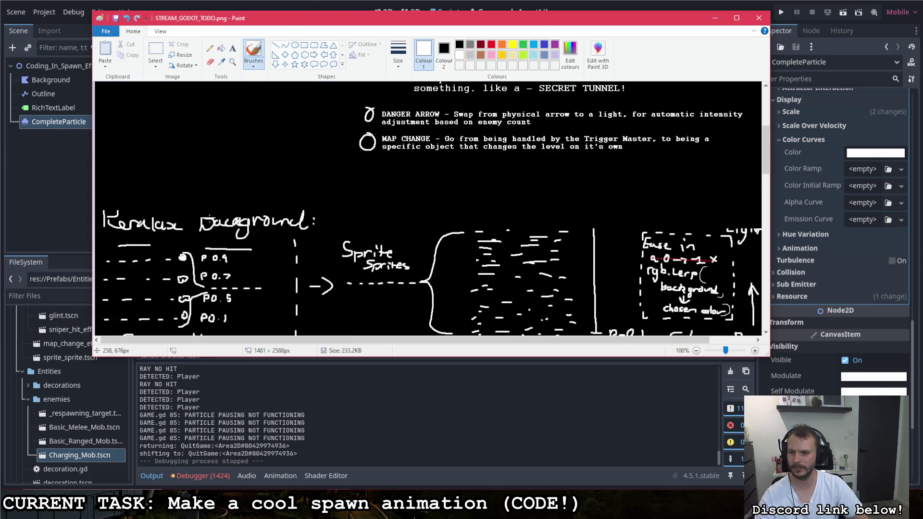
Sketch two weapon boxes with an arrow, a number mark, a C-shaped icon and framing lines under LOADOUT SYSTEM
scroll(210, 217, up, 15)
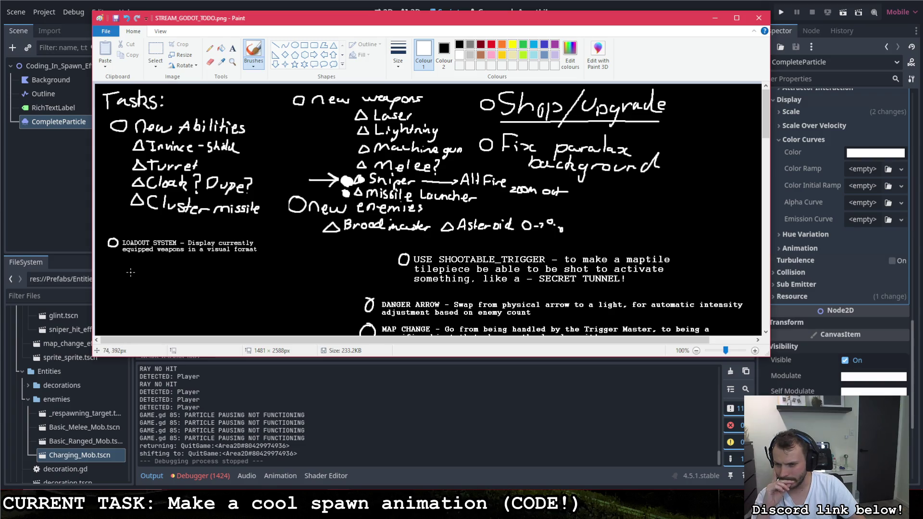
mouse_move(130, 272)
mouse_down()
mouse_move(128, 281)
mouse_move(141, 273)
mouse_move(141, 281)
mouse_move(129, 283)
mouse_move(163, 281)
mouse_up()
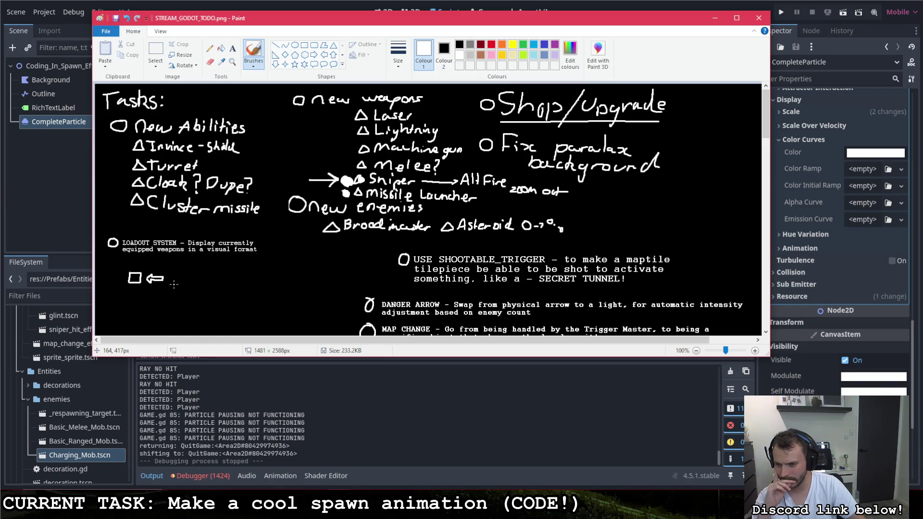
mouse_move(170, 283)
mouse_down()
mouse_move(171, 274)
mouse_move(181, 280)
mouse_up()
drag(122, 275, 122, 279)
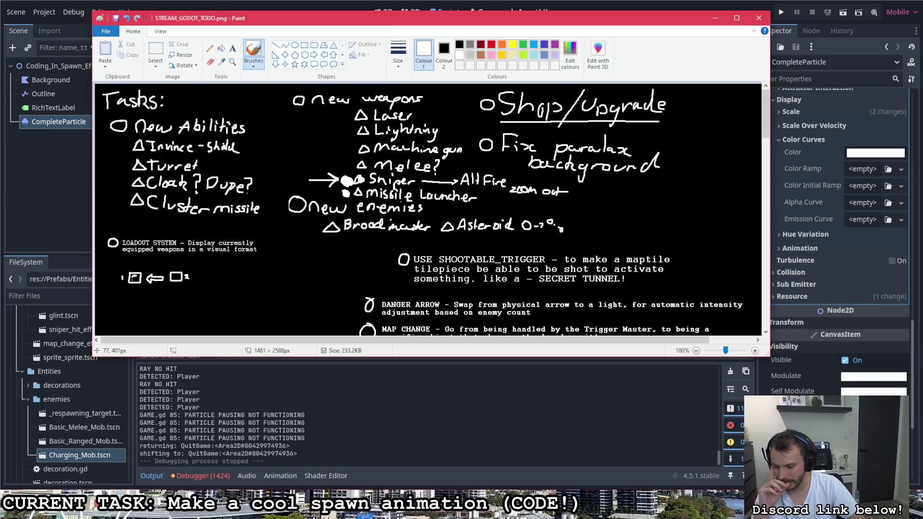
drag(139, 274, 138, 282)
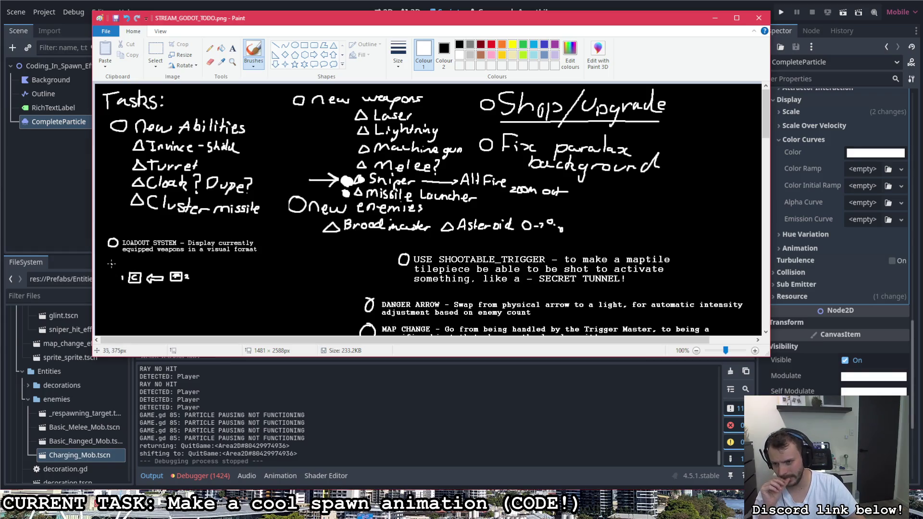
drag(119, 267, 190, 266)
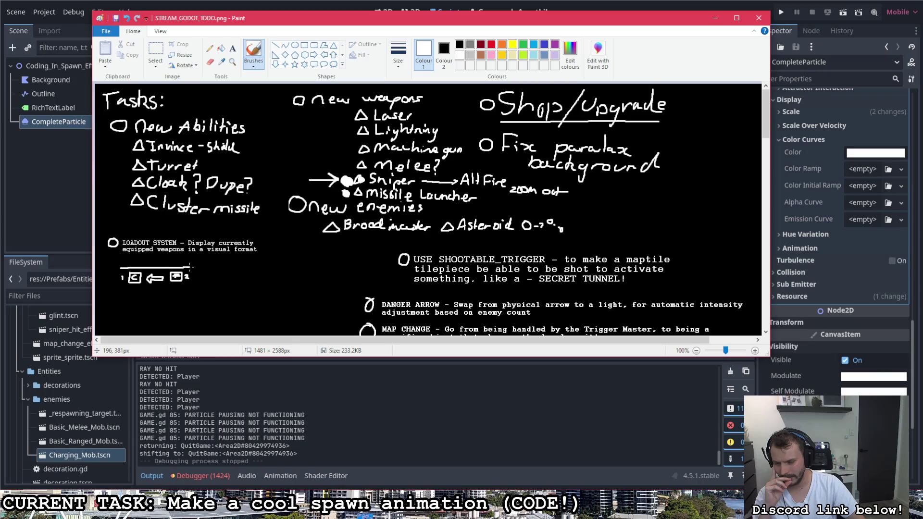
drag(120, 268, 110, 286)
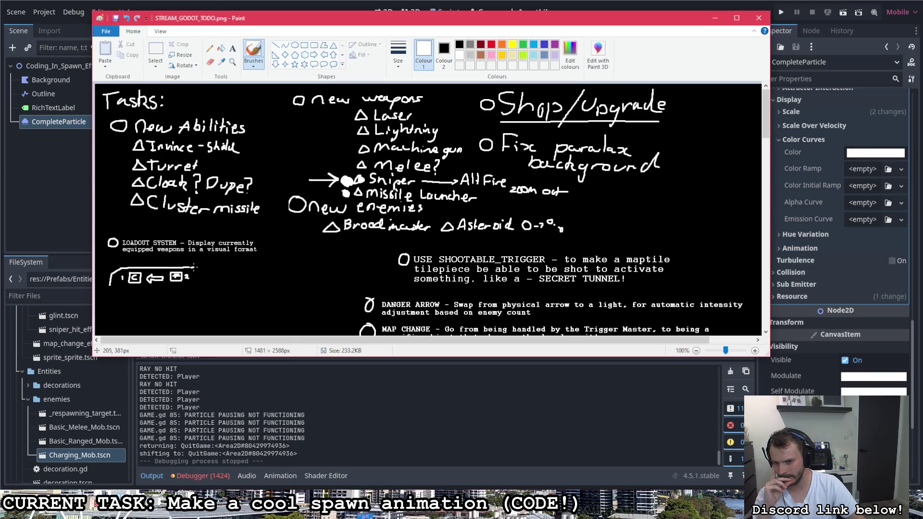
drag(187, 266, 211, 268)
mouse_move(124, 288)
mouse_down()
mouse_move(189, 288)
mouse_move(118, 287)
mouse_move(117, 313)
mouse_move(109, 298)
mouse_up()
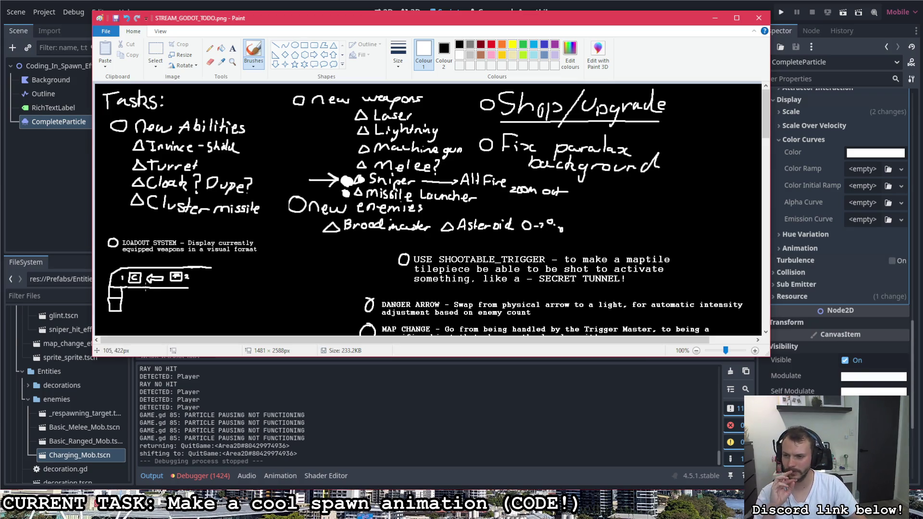
click(155, 51)
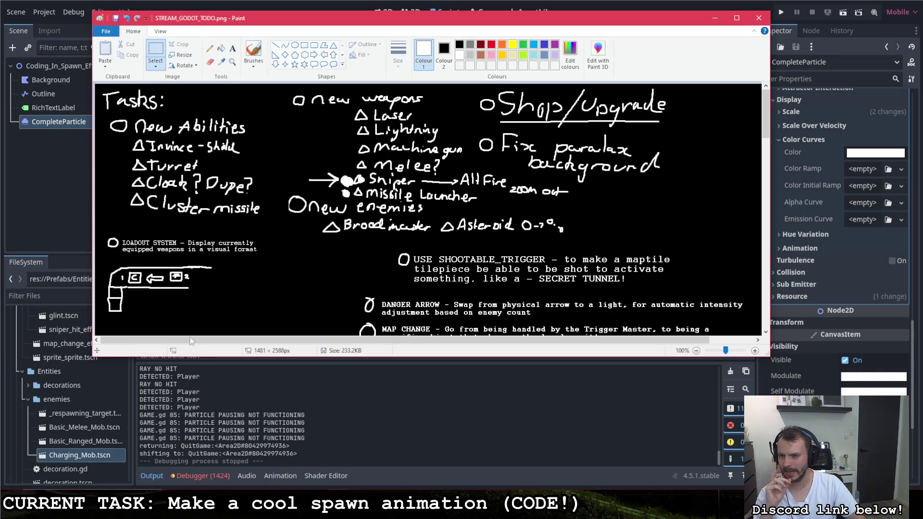
Move the loadout sketch up closer to the LOADOUT SYSTEM task text
drag(229, 315, 97, 263)
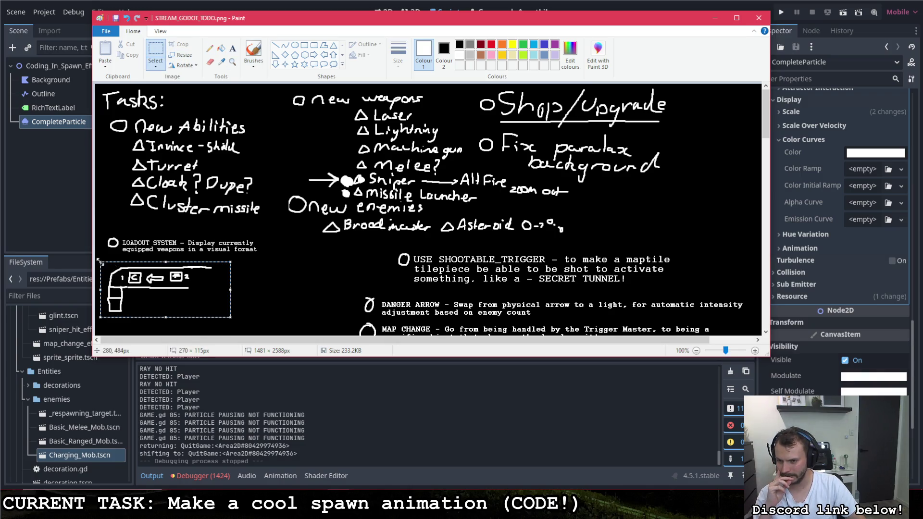
drag(143, 291, 139, 283)
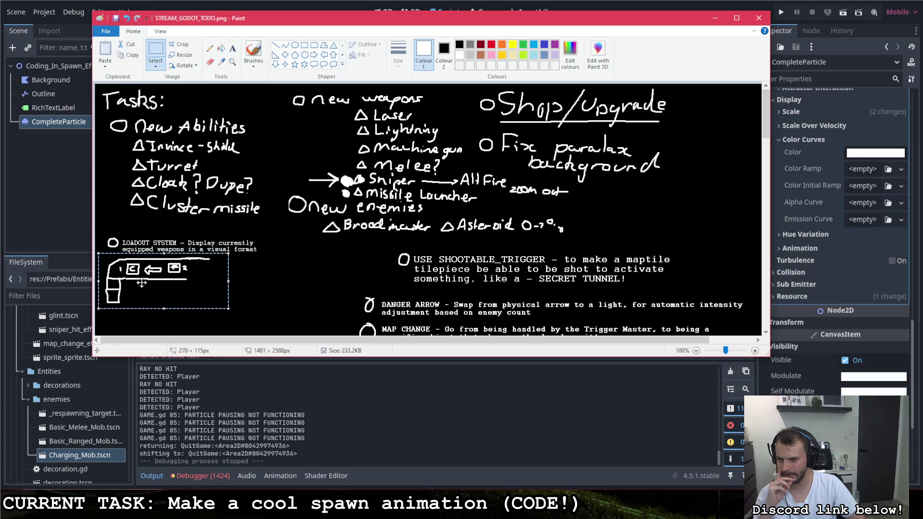
click(265, 258)
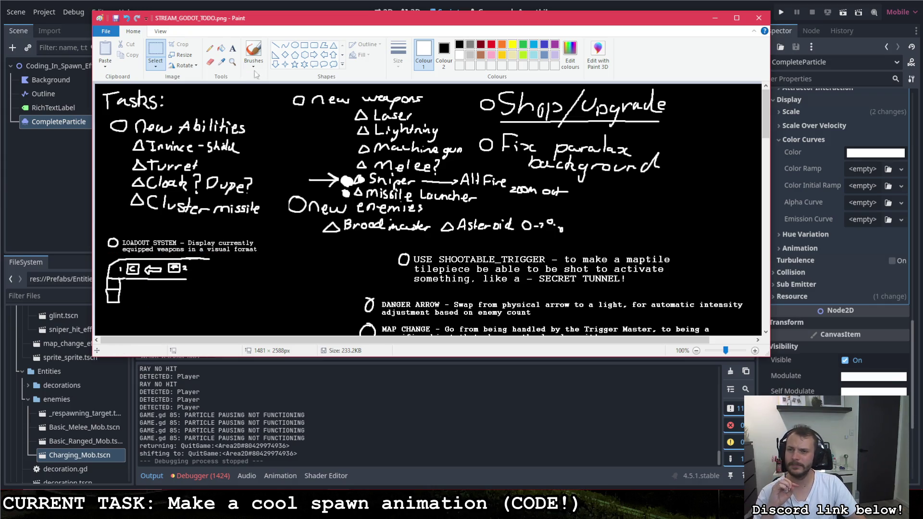
click(253, 50)
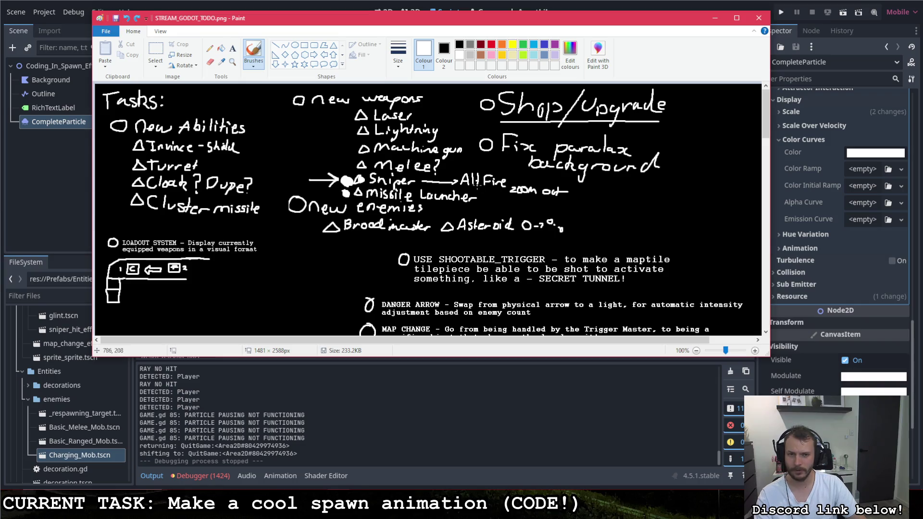
scroll(485, 194, down, 5)
scroll(485, 194, up, 5)
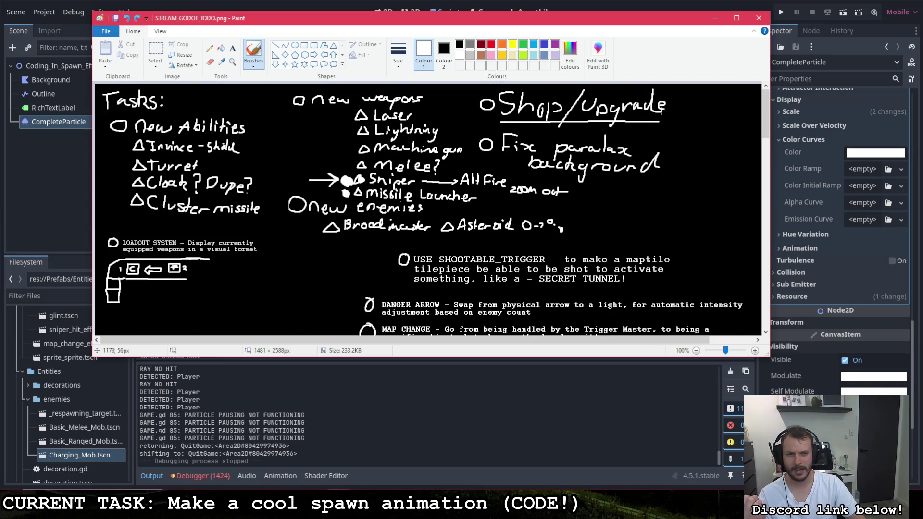
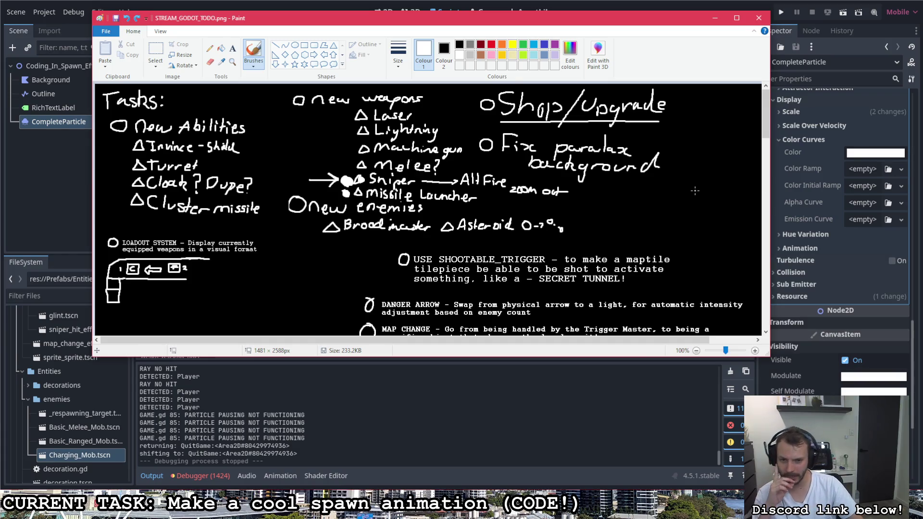
Select the handwritten New Abilities list, delete it, then restore it with undo
scroll(503, 168, down, 2)
scroll(523, 181, up, 2)
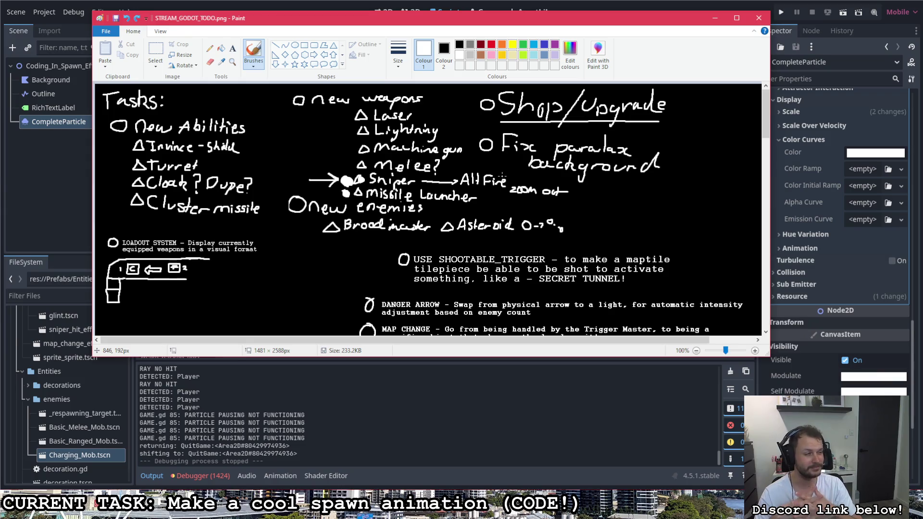
scroll(490, 186, down, 2)
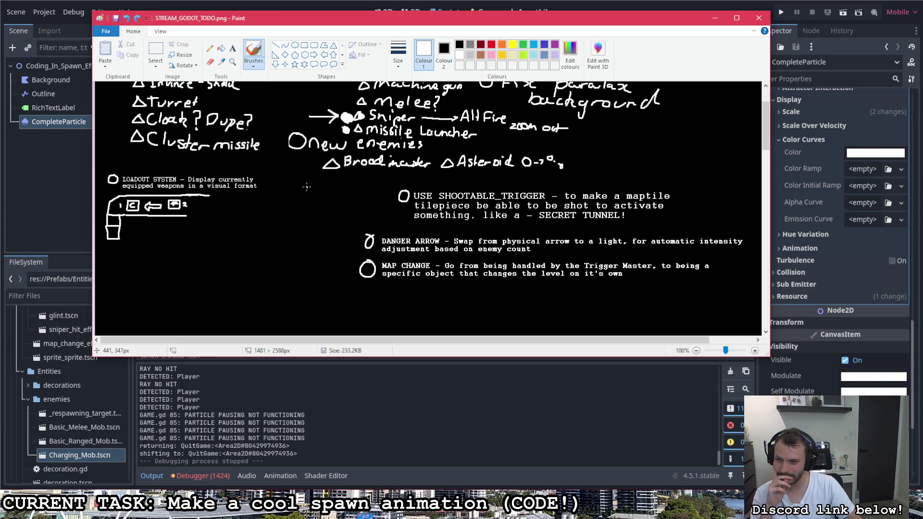
scroll(317, 187, up, 2)
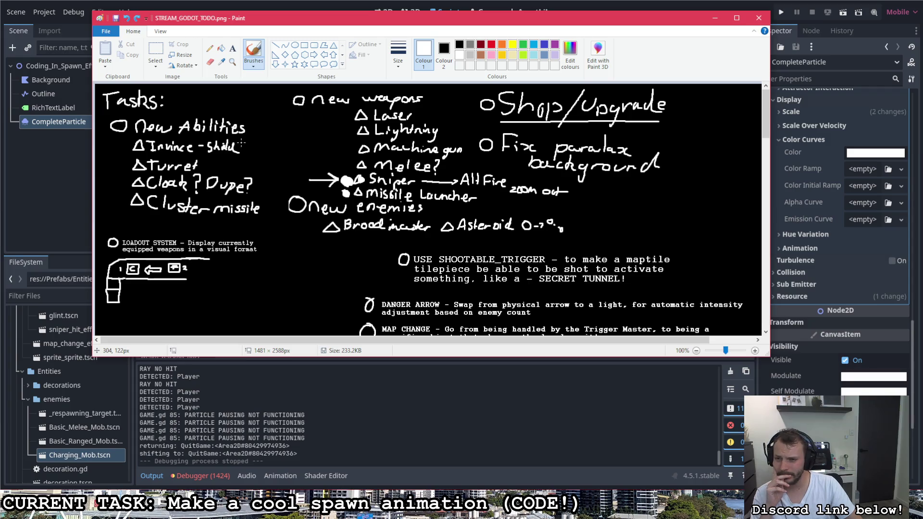
click(155, 51)
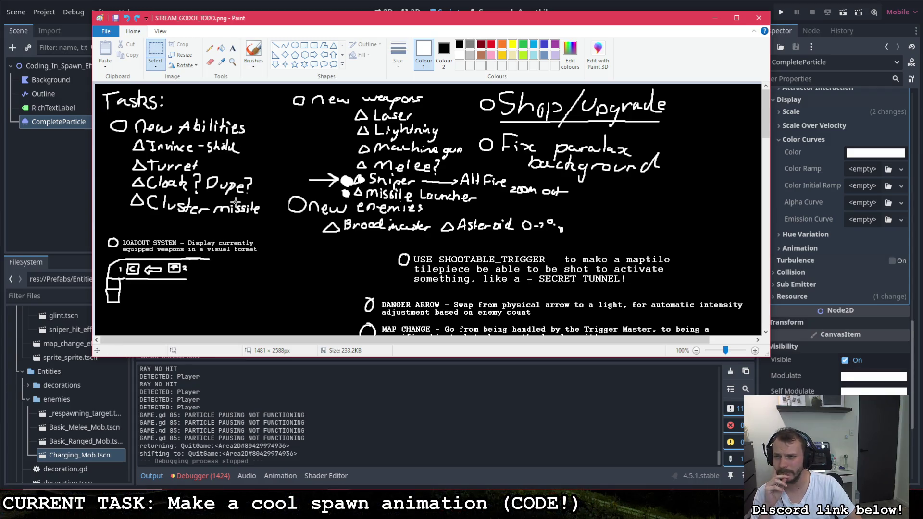
drag(269, 219, 128, 117)
key(Delete)
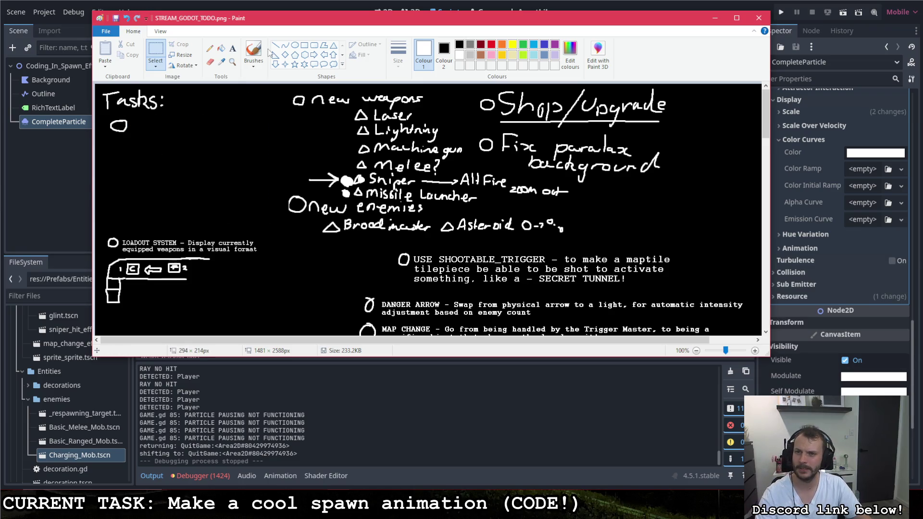
key(ctrl+z)
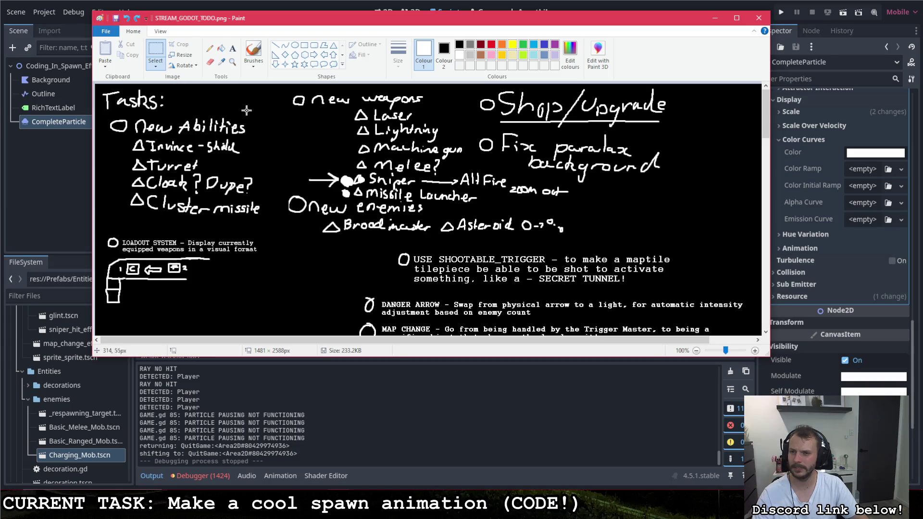
Add a typed 'NEW ABILITIES' text box to the right of the handwritten list
click(232, 48)
drag(257, 117, 337, 124)
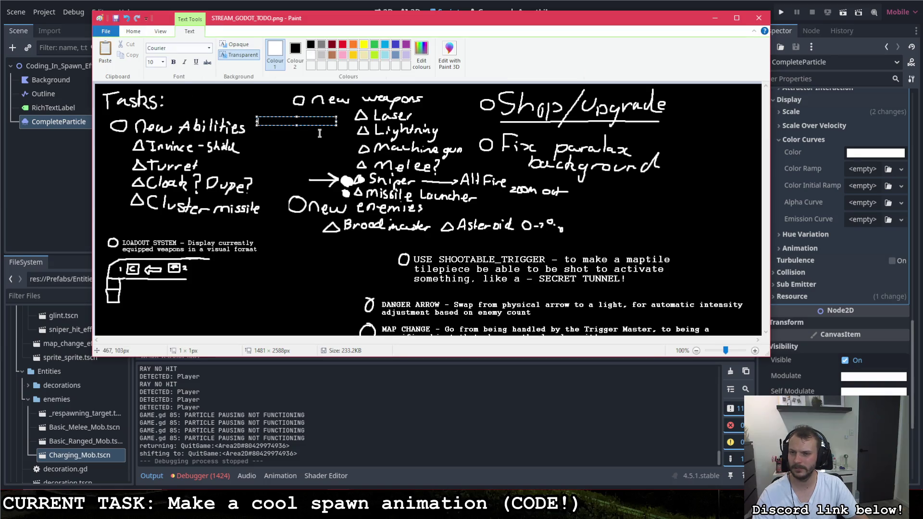
text(NEW ABILITIES)
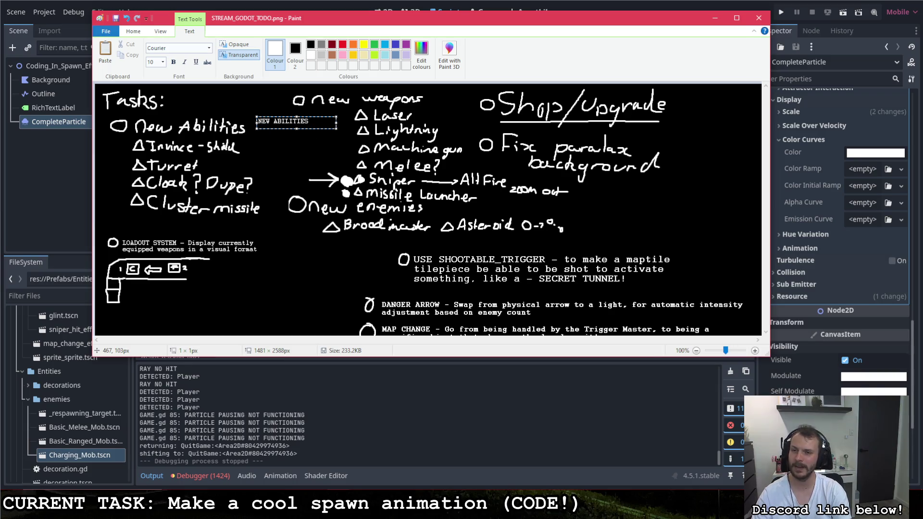
key(Return)
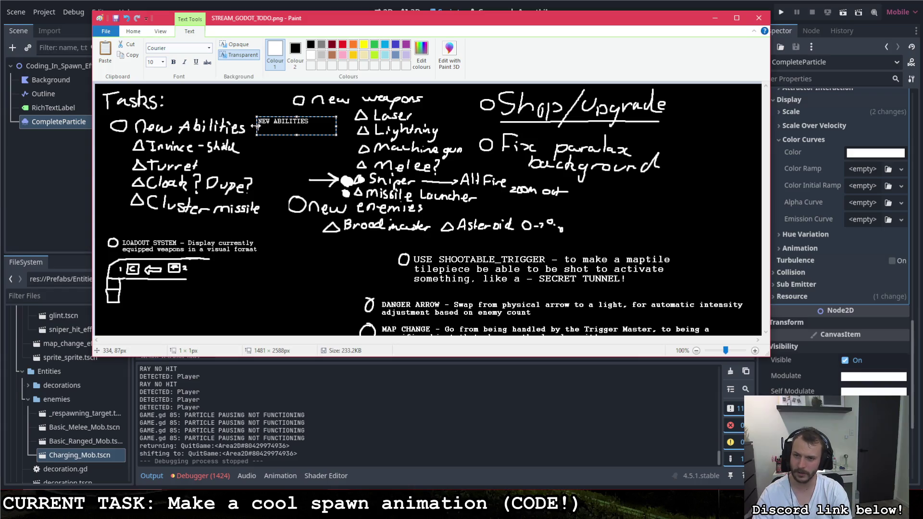
click(253, 125)
drag(253, 125, 255, 129)
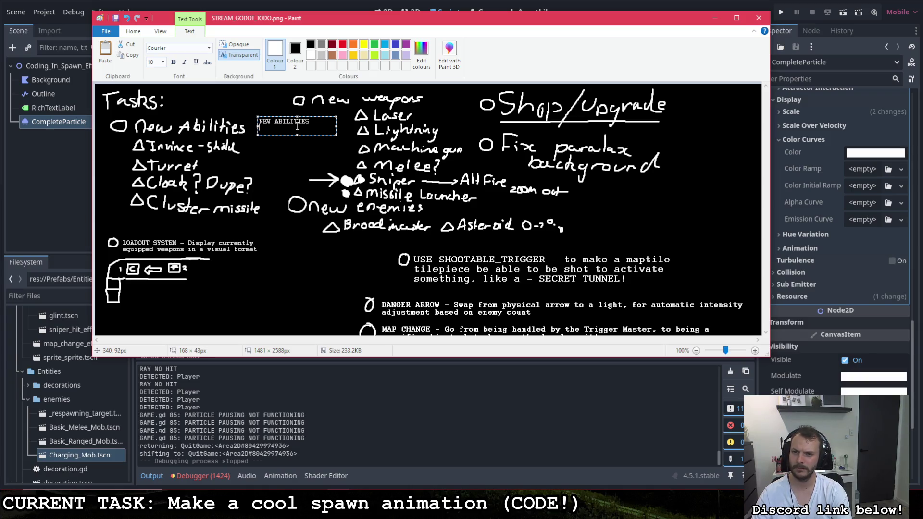
click(283, 148)
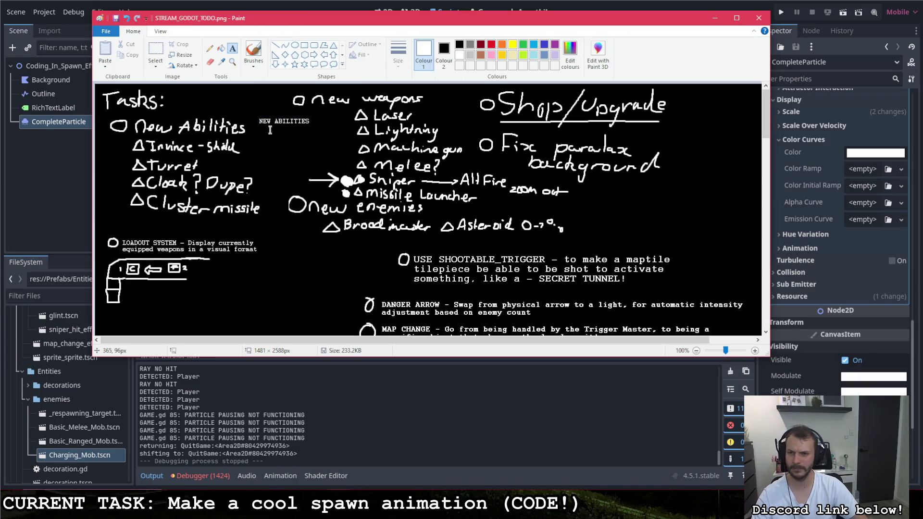
Type 'Invicible Shield', 'Placable Turret' and 'Cloak?' as lines under NEW ABILITIES
click(281, 129)
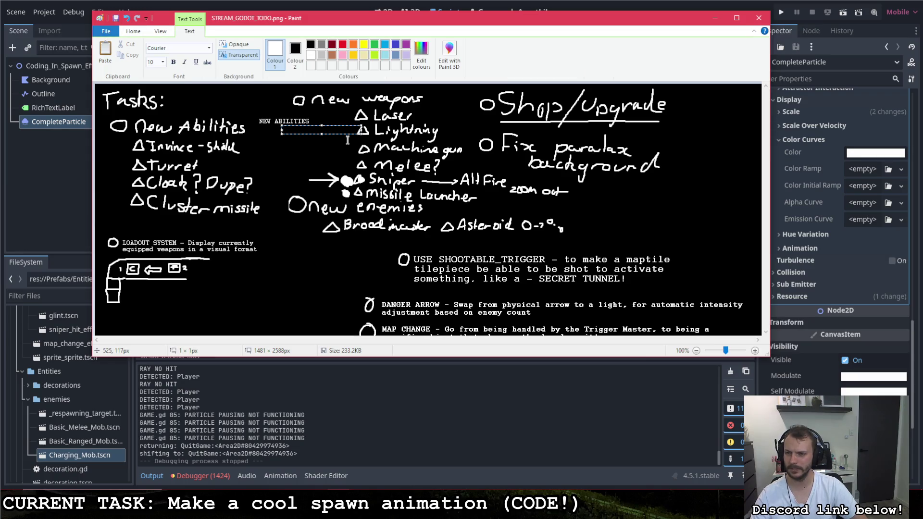
text(Invi)
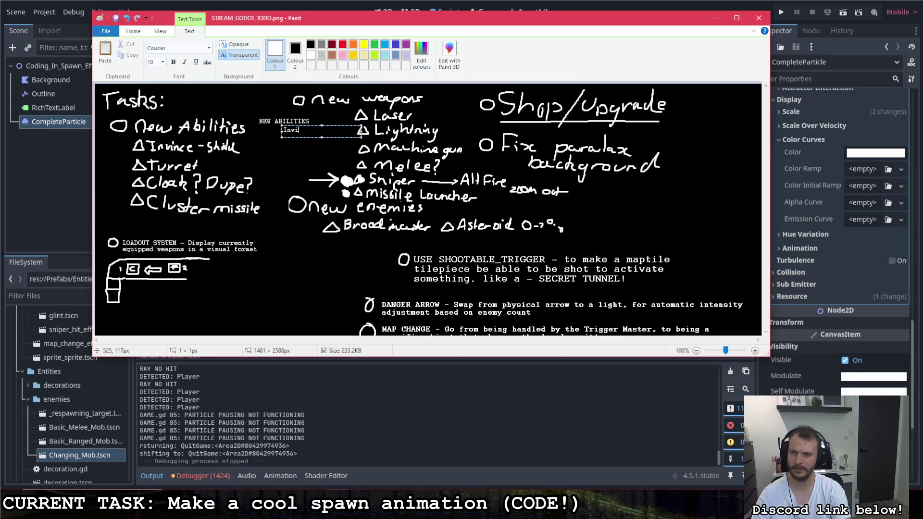
text(cib)
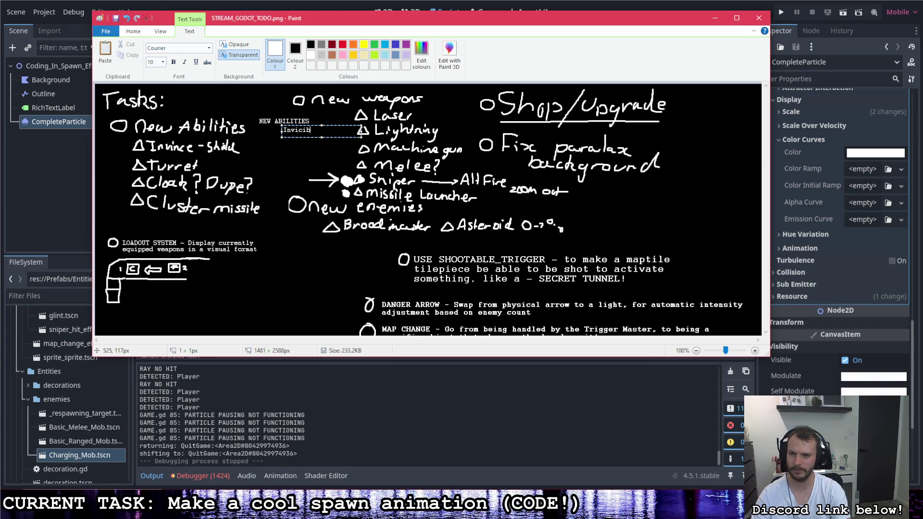
text(le Shield)
key(Return)
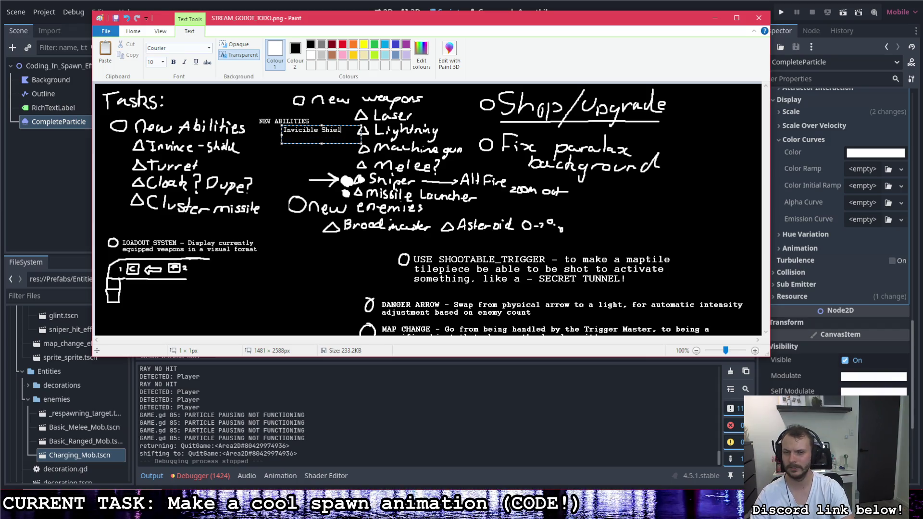
text(E)
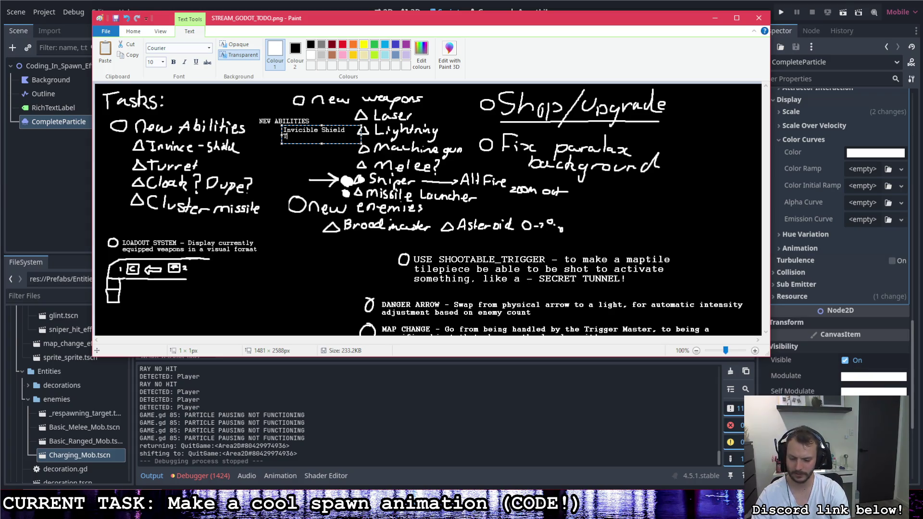
text(lacabl)
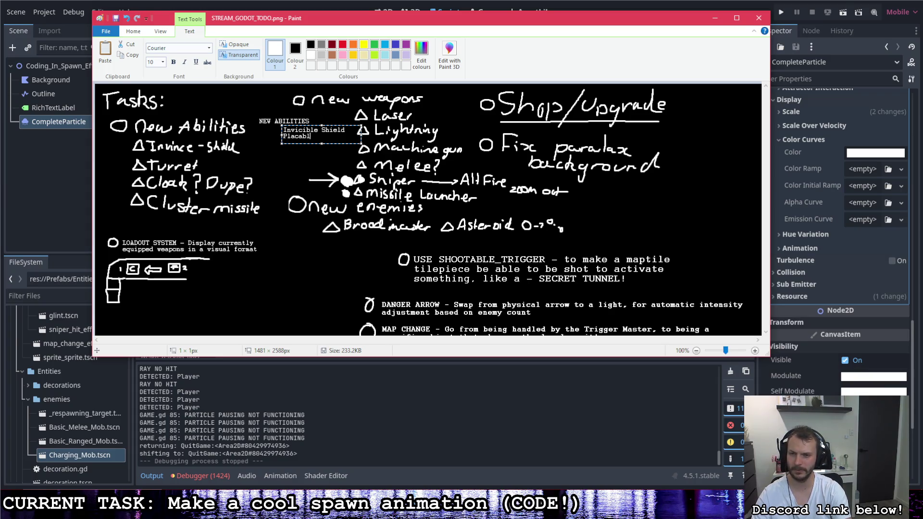
text(Turret)
key(Return)
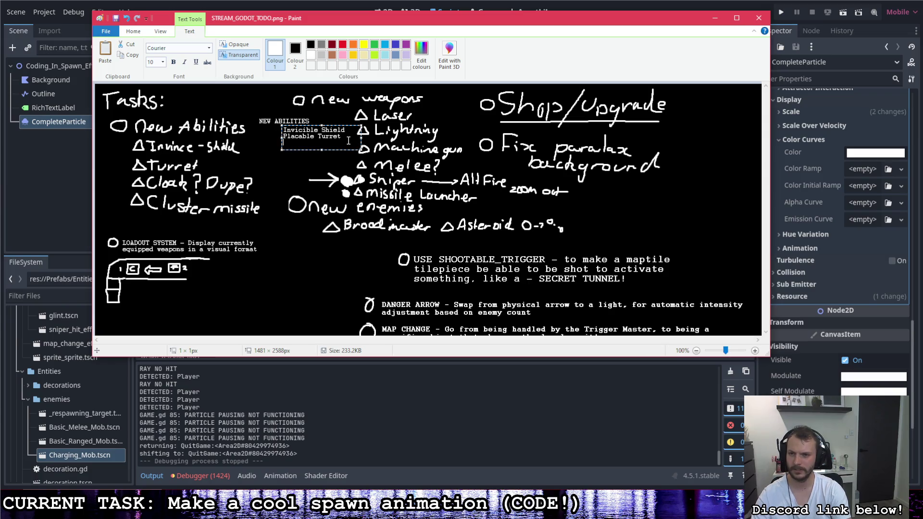
text(Cloack)
key(BackSpace)
key(BackSpace)
key(BackSpace)
text(k)
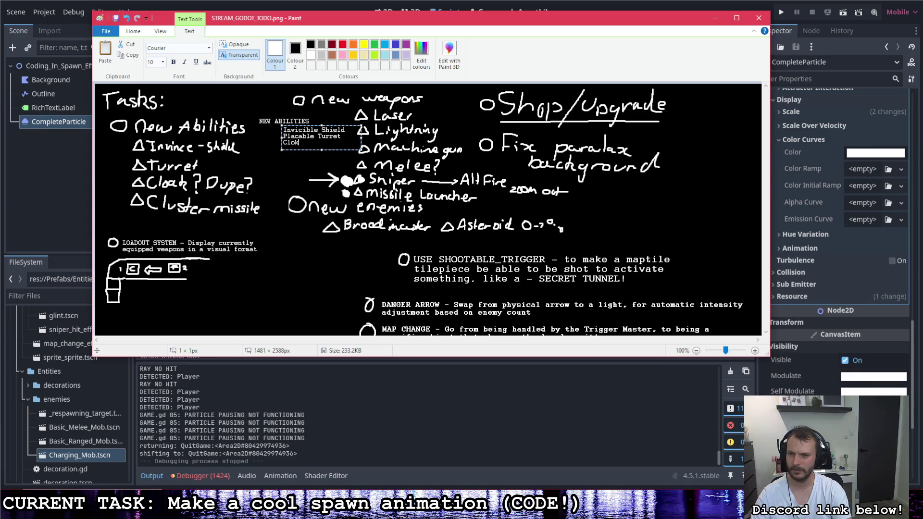
text(ak?)
Add 'Cluster Missle' and 'Mob Spawn' lines, shift the list slightly left, and commit it
key(Return)
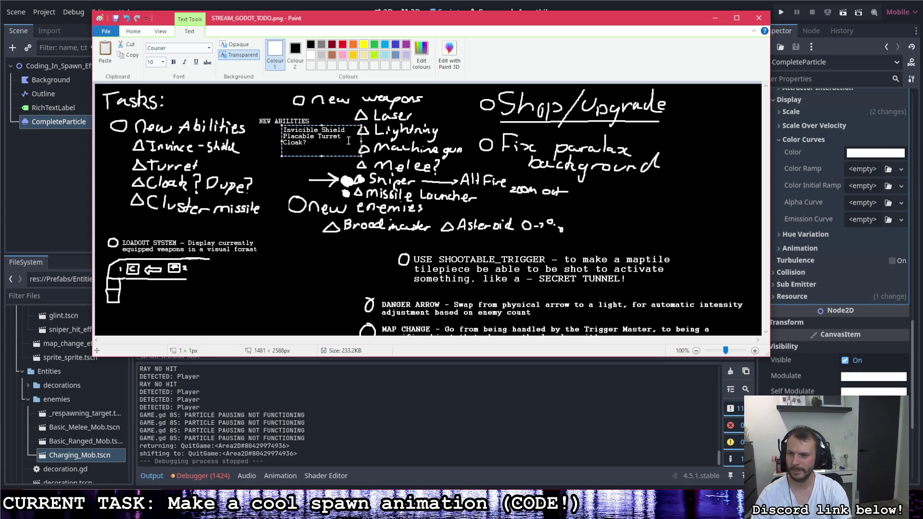
text(Cluste)
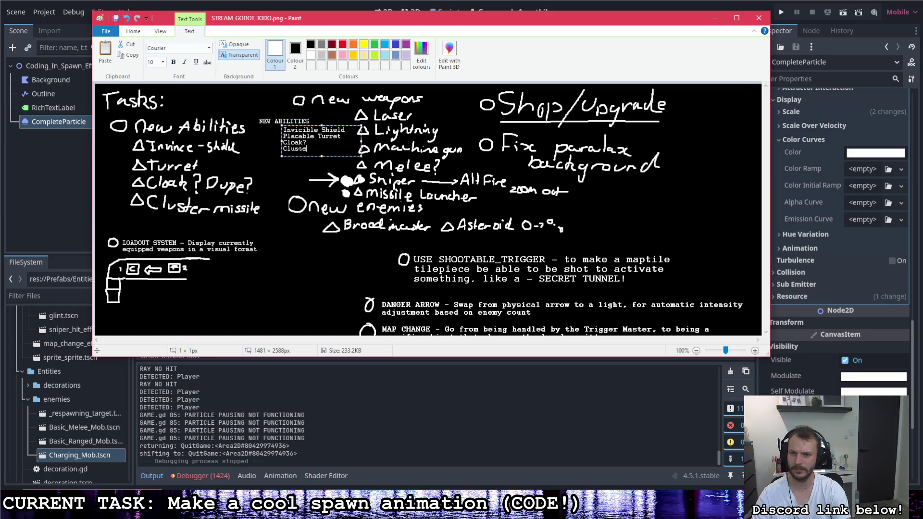
text(r Missle)
key(Return)
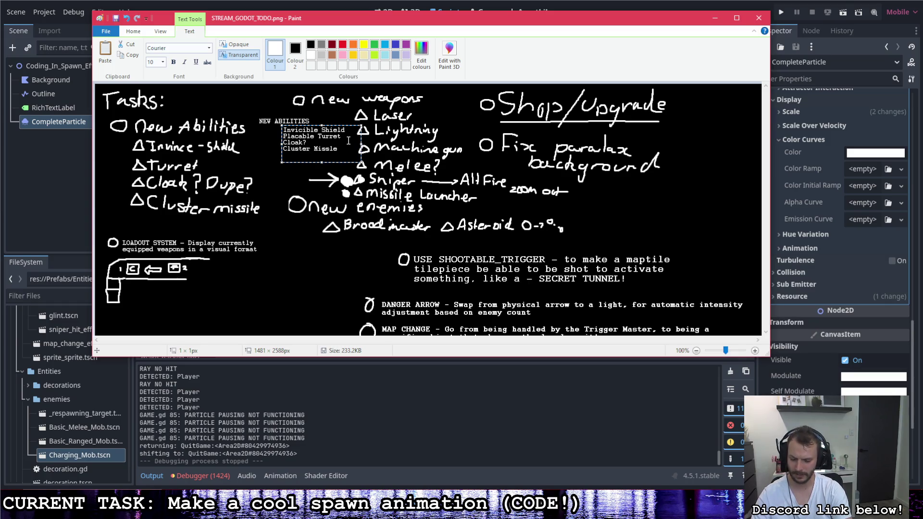
text(Mob Spawn)
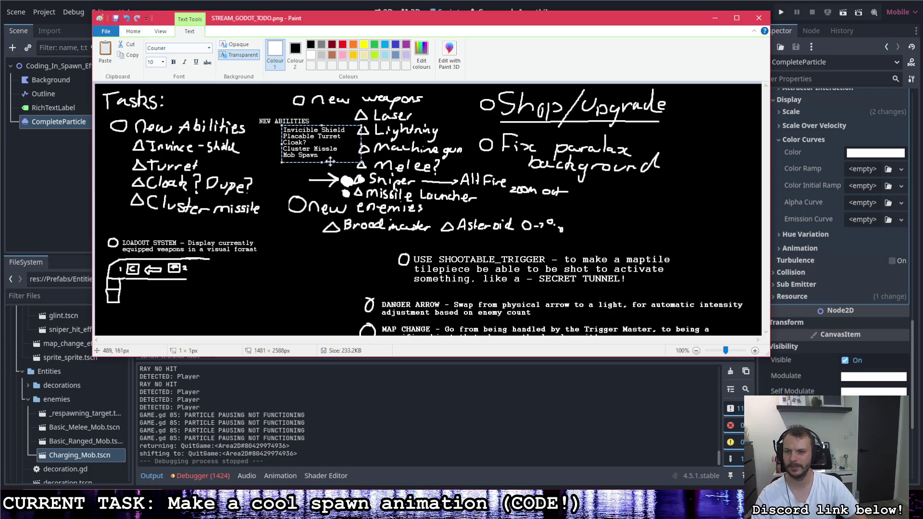
drag(329, 162, 323, 161)
click(284, 106)
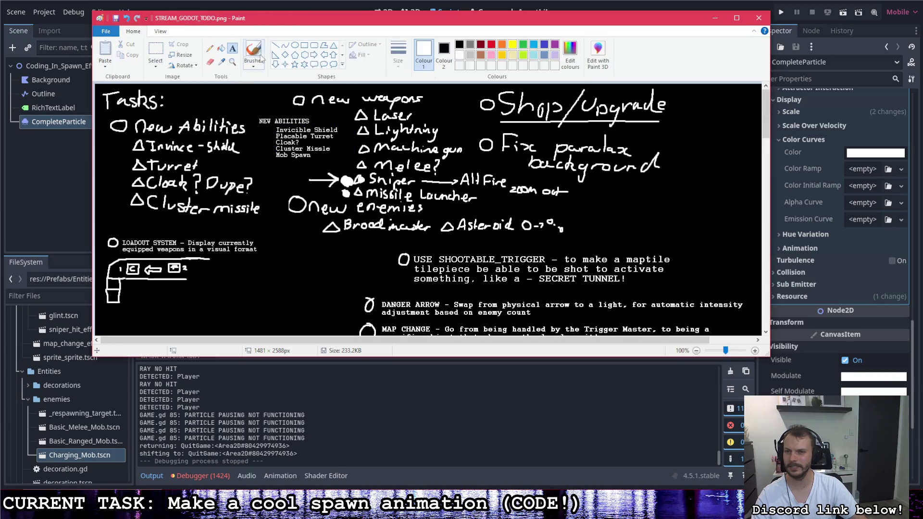
Erase the handwritten New Abilities list from the canvas
click(253, 48)
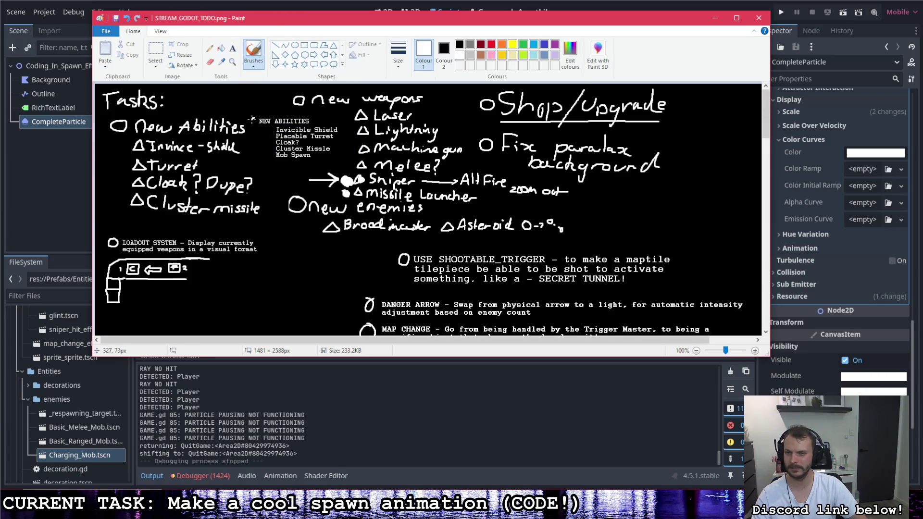
drag(270, 127, 271, 136)
key(ctrl+z)
key(ctrl+z)
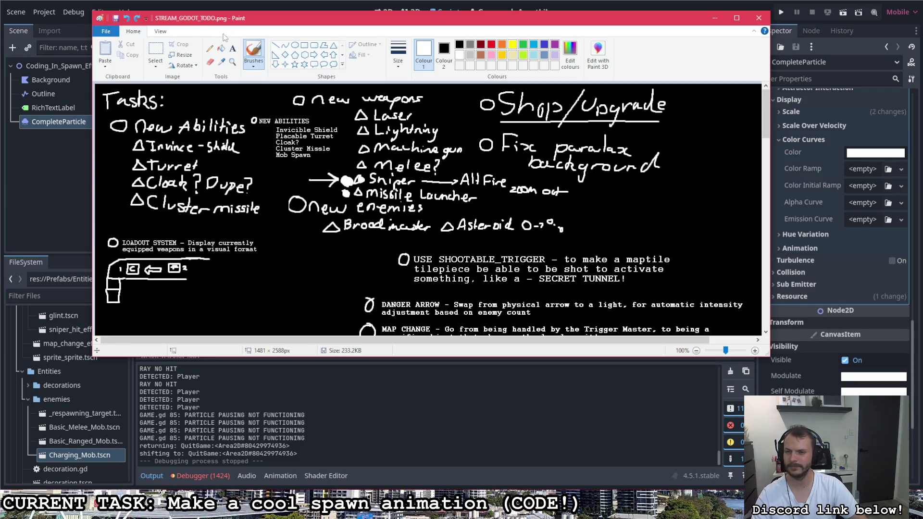
click(154, 51)
drag(247, 114, 103, 206)
key(Delete)
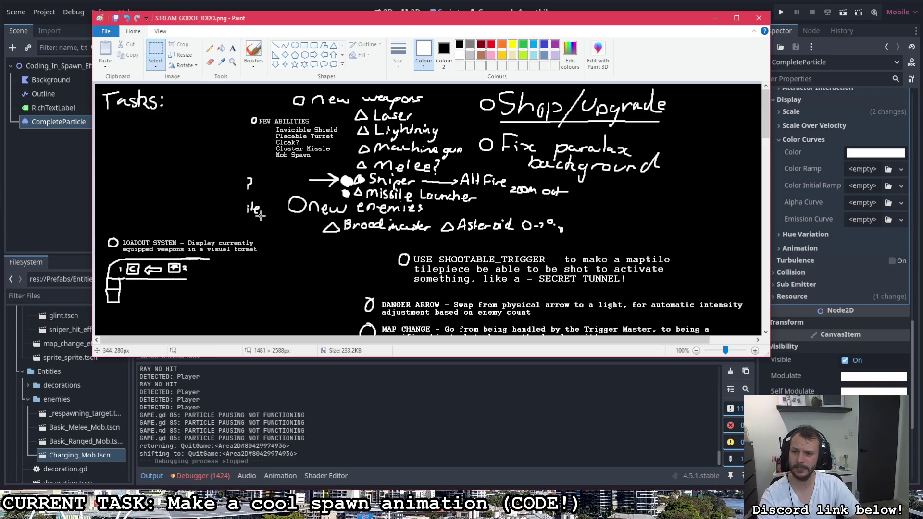
Move the typed NEW ABILITIES block left to sit under the Tasks heading
drag(343, 166, 246, 114)
drag(294, 133, 144, 133)
click(207, 122)
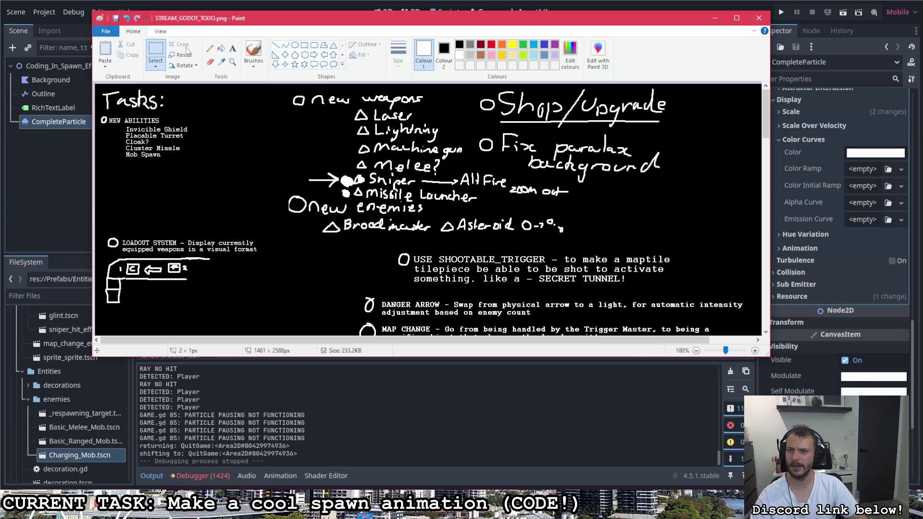
click(233, 50)
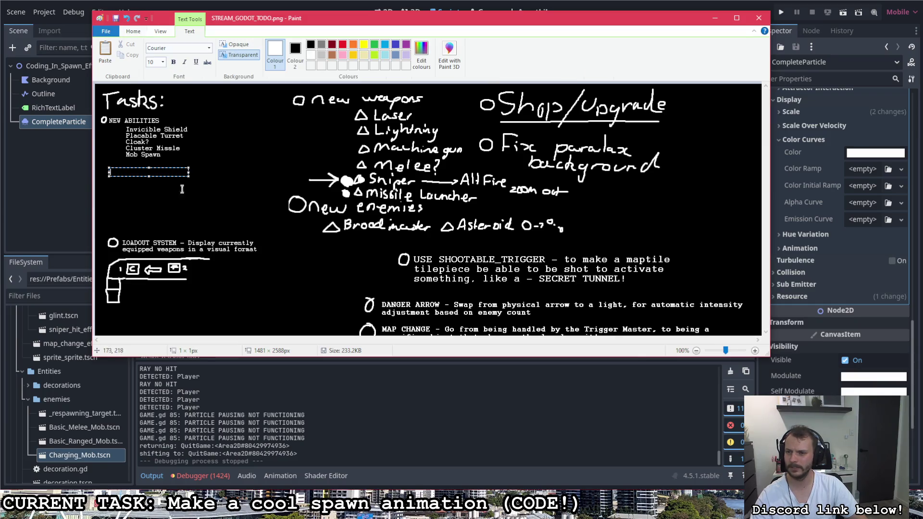
Add a typed 'NEW WEAPONS' heading below NEW ABILITIES
drag(109, 168, 188, 176)
text(NEW WEAPONS)
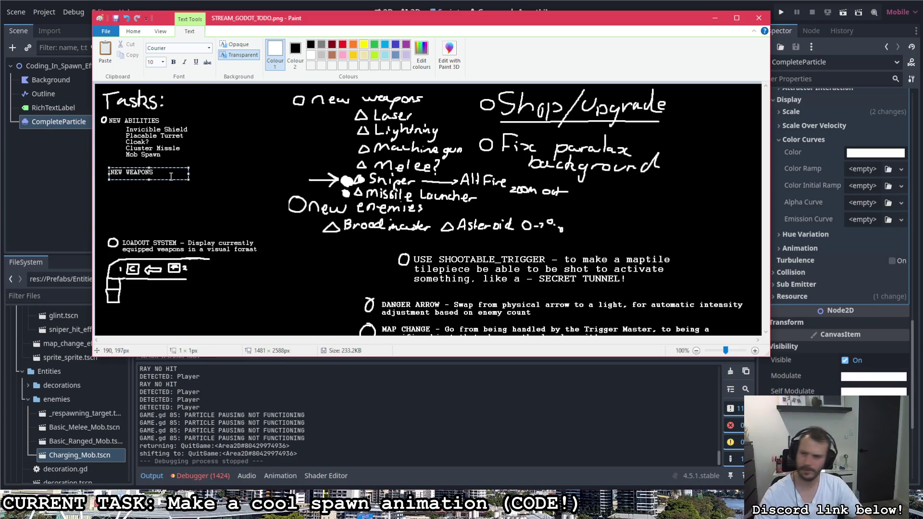
click(123, 182)
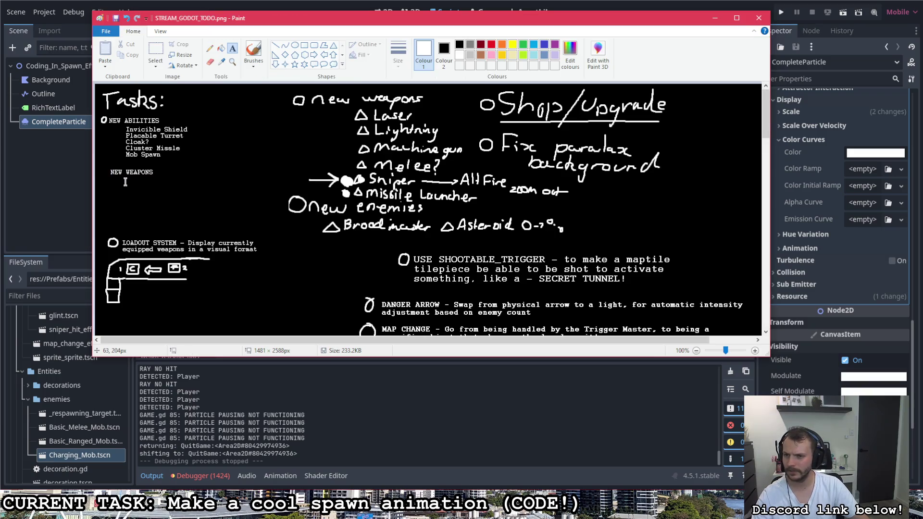
List 'Laser Gun - Focus Damage', 'Lightning Gun - Chain attack' and 'Machine Gun' under NEW WEAPONS
click(125, 181)
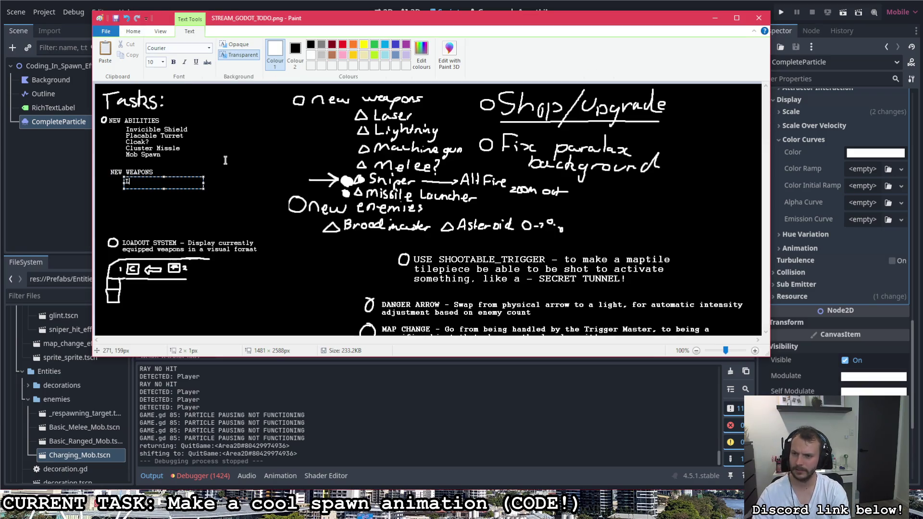
text(Laser Gun - Fo)
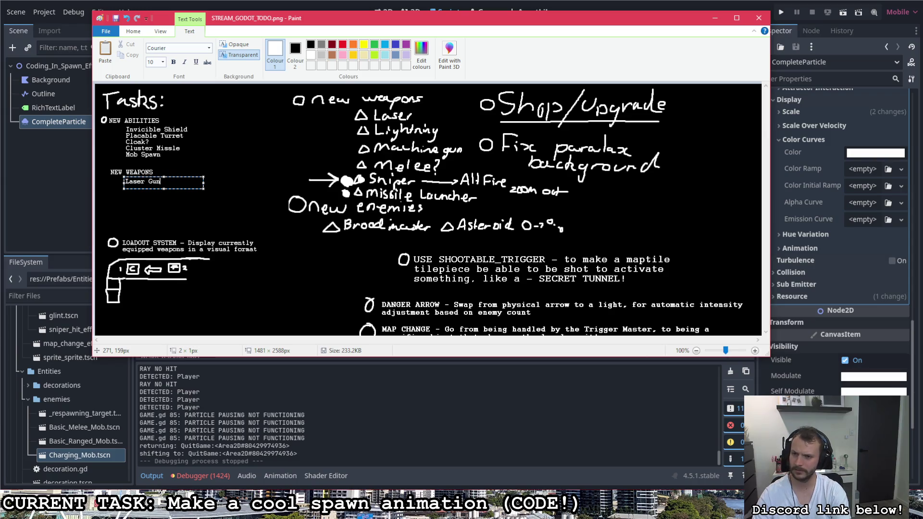
text(cus )
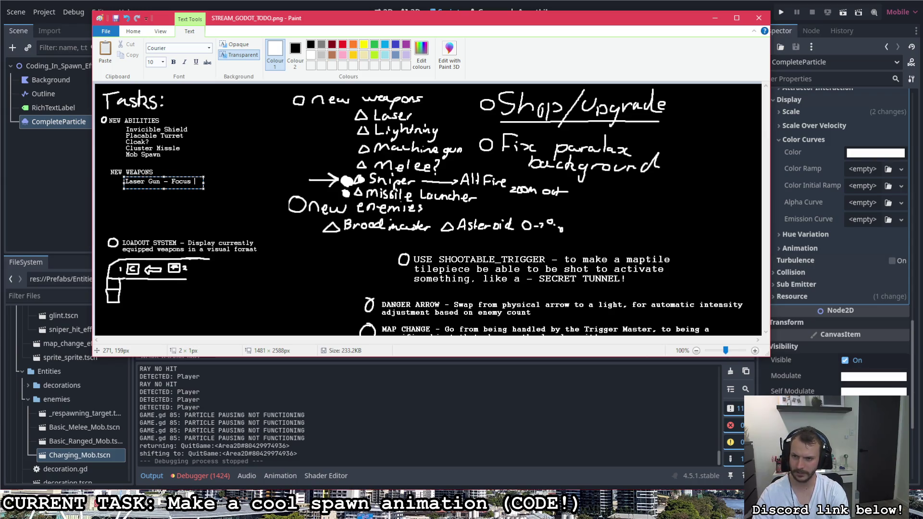
text(Damage)
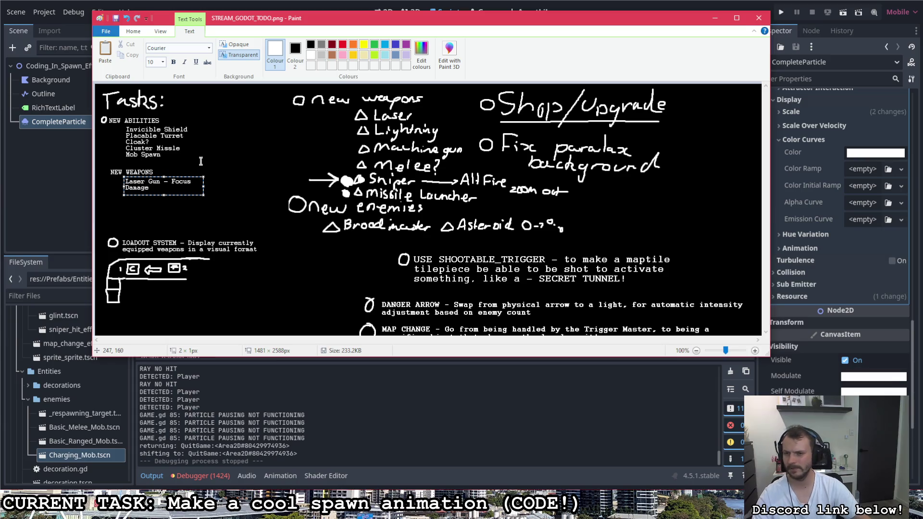
drag(203, 188, 261, 187)
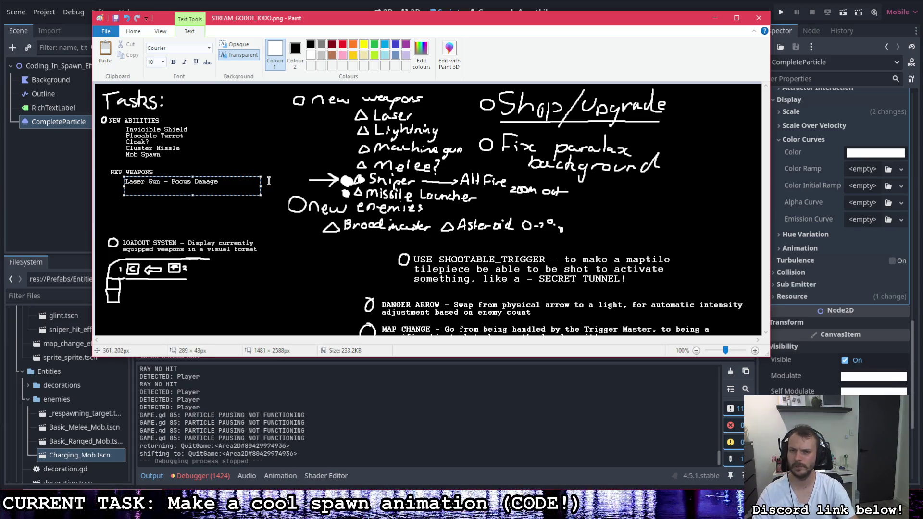
key(Return)
text(Lightning )
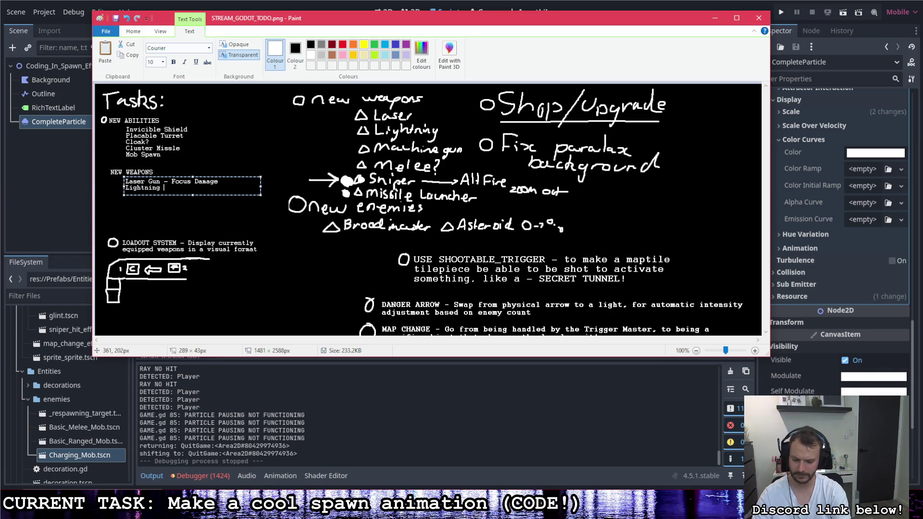
text(Gun - )
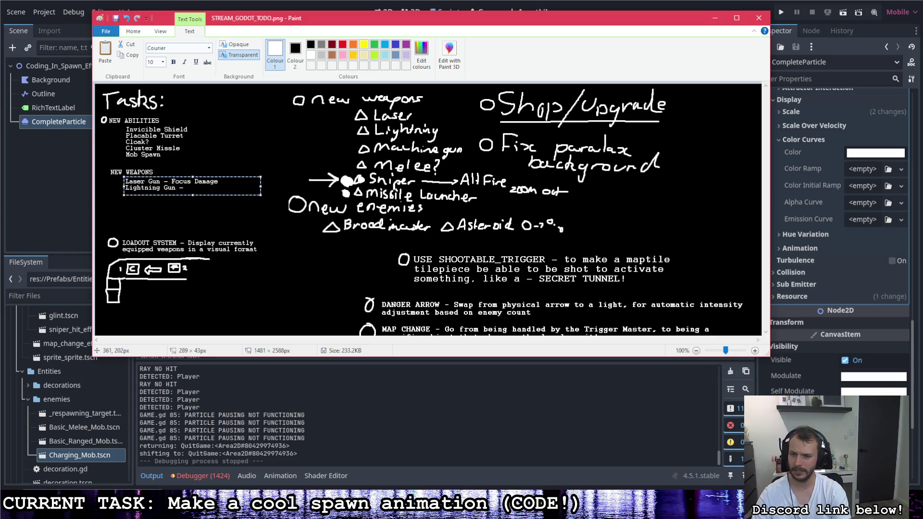
text(Chain a)
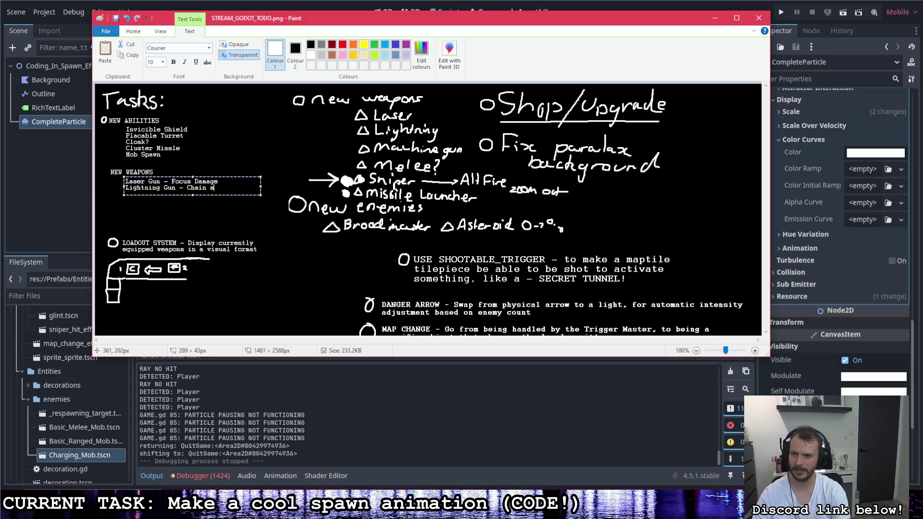
text(ttack)
key(Return)
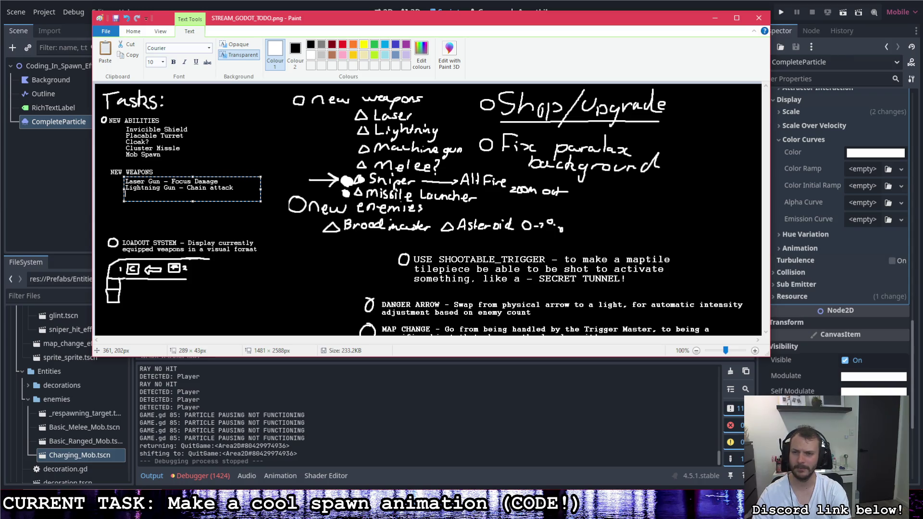
text(Machuin)
key(BackSpace)
text(in)
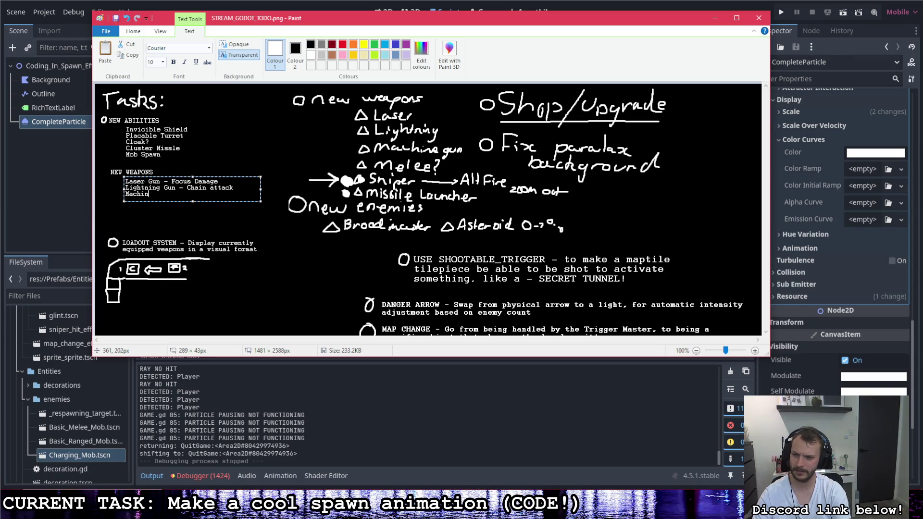
text(e Gun - )
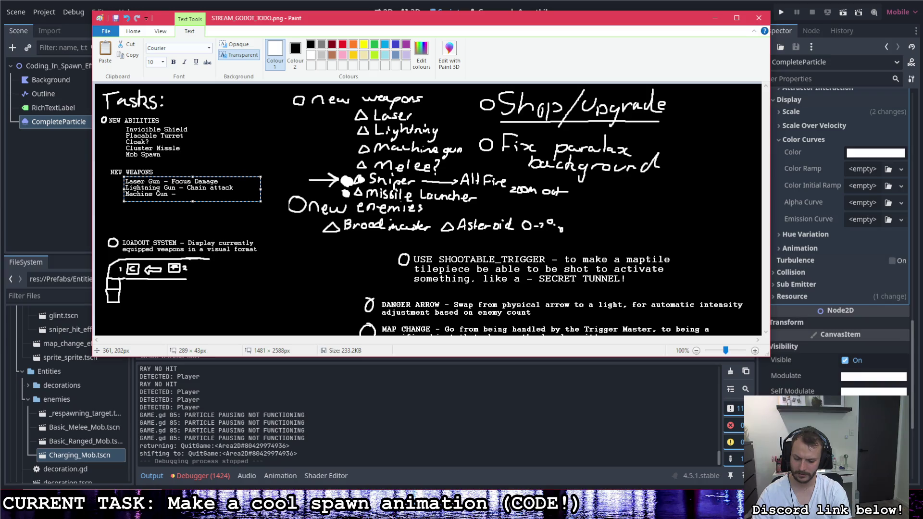
text(Spread)
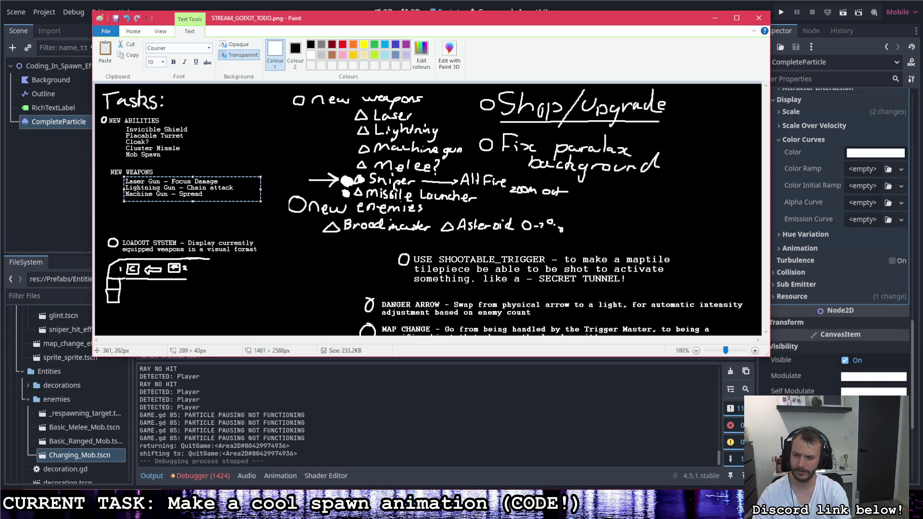
key(BackSpace)
key(BackSpace)
key(BackSpace)
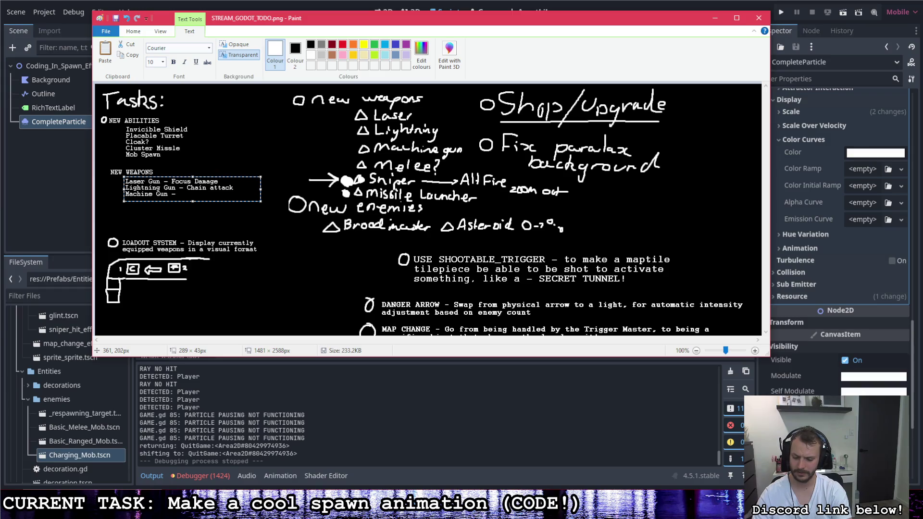
Add 'Melee??', 'Sniper = ALT FIRE Zoom out' and 'Missile Launcher' weapon lines
key(Return)
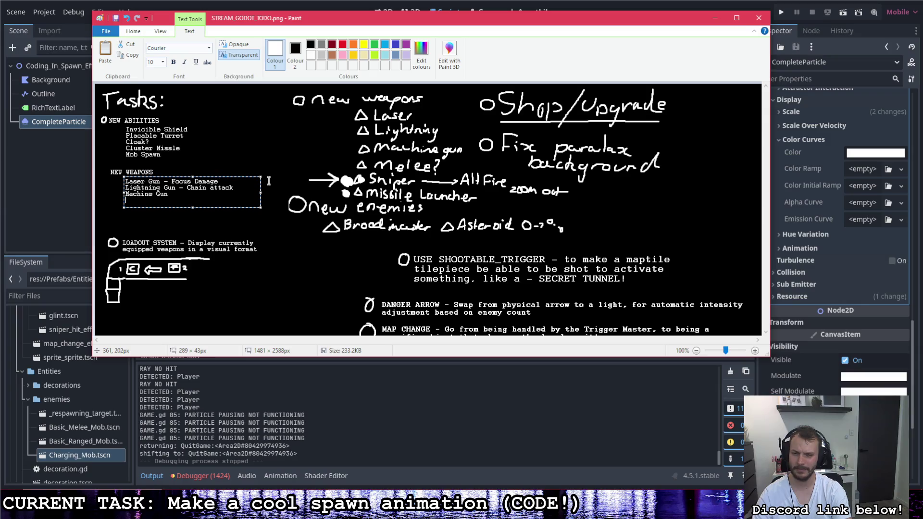
text(Melee??)
key(Return)
text(Sniup)
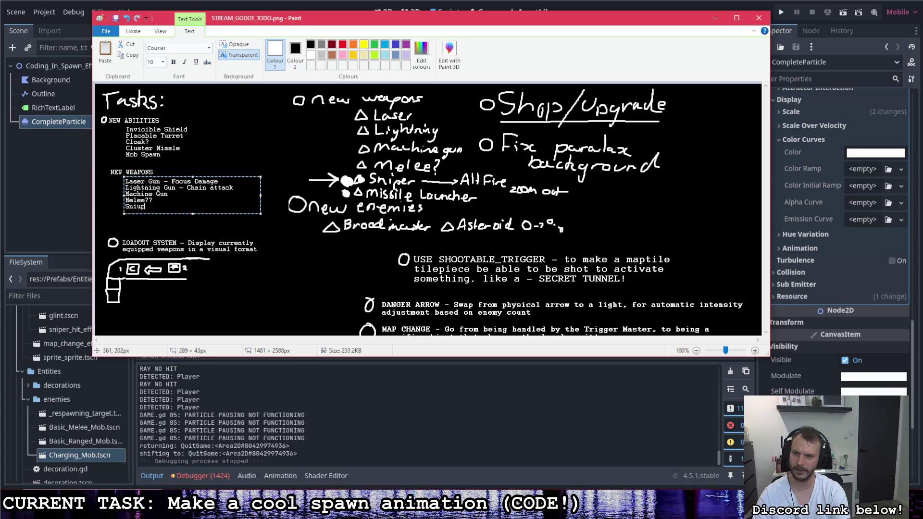
key(BackSpace)
key(BackSpace)
text(per = )
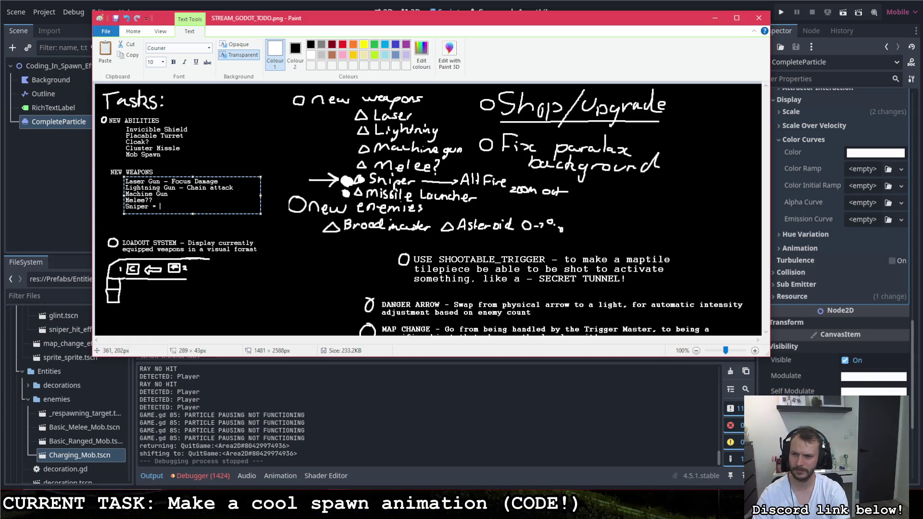
key(BackSpace)
key(BackSpace)
text(- ALT )
text(FIRE)
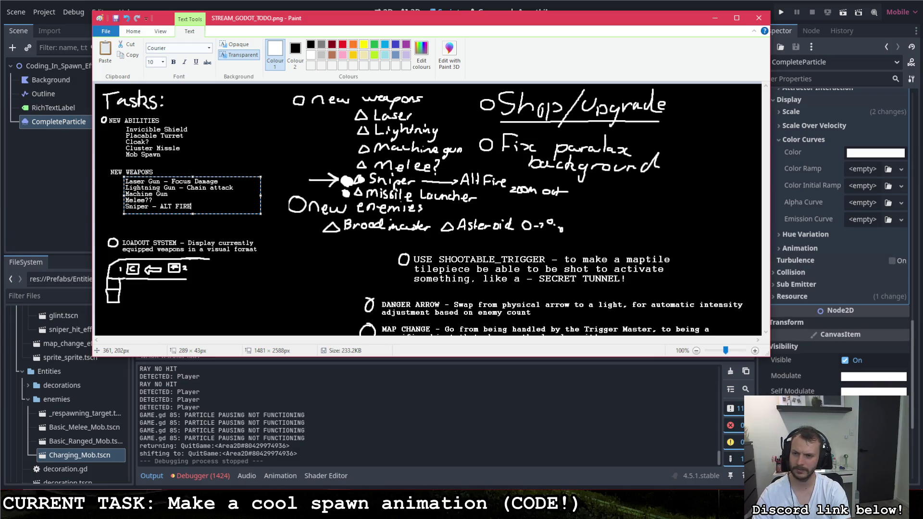
text( Zoom)
key(Return)
text(out)
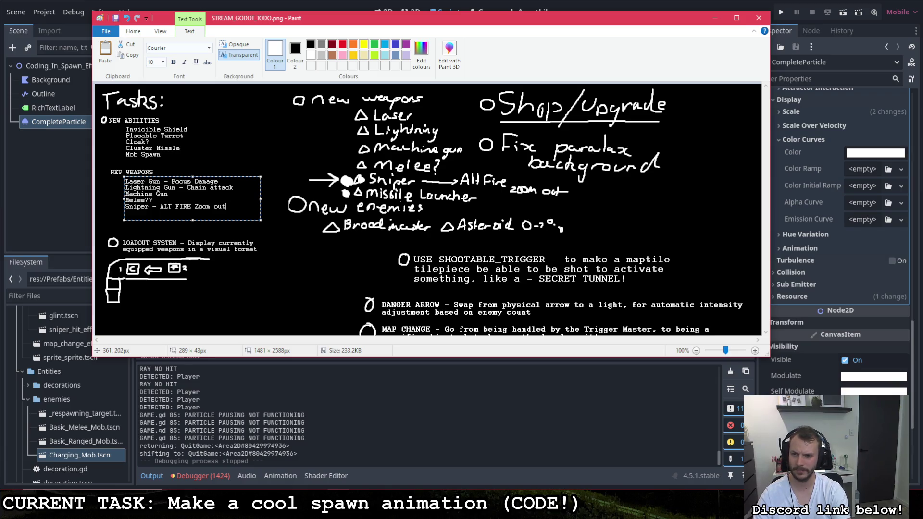
key(Return)
text(Mi)
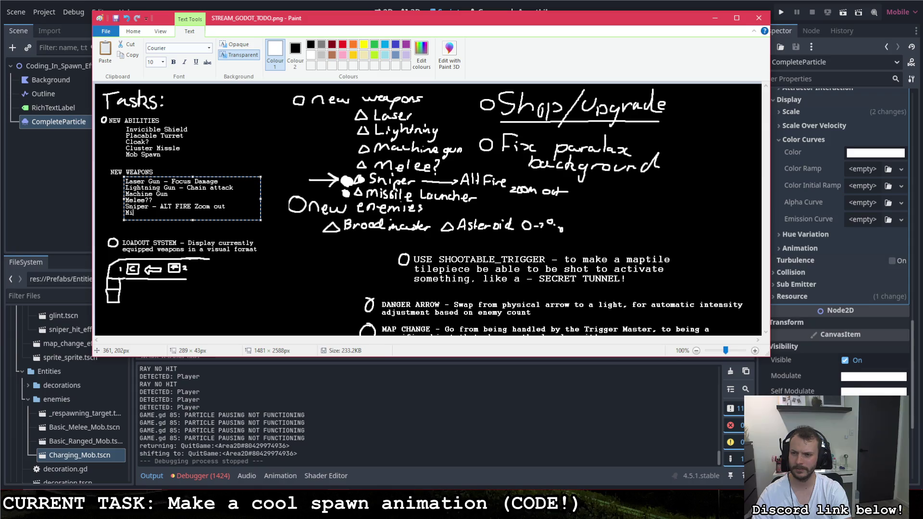
text(ssile Launcher)
text(xplosive)
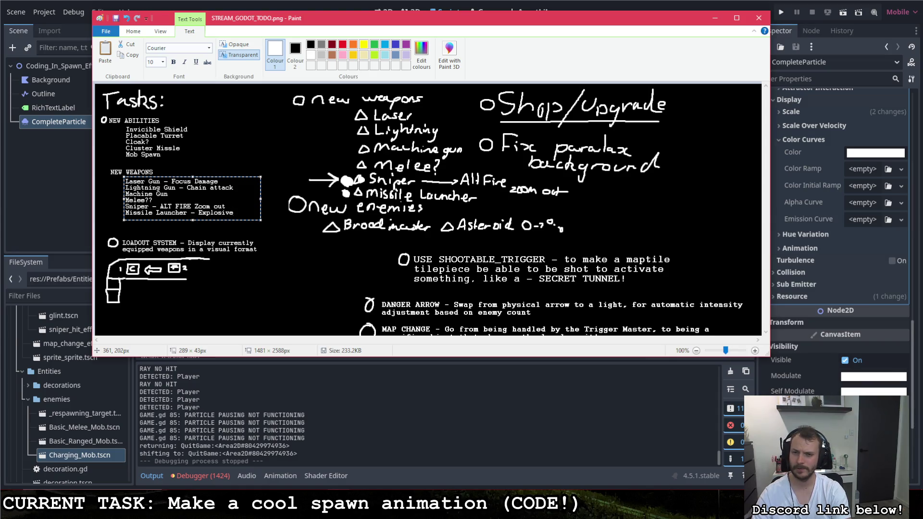
key(Return)
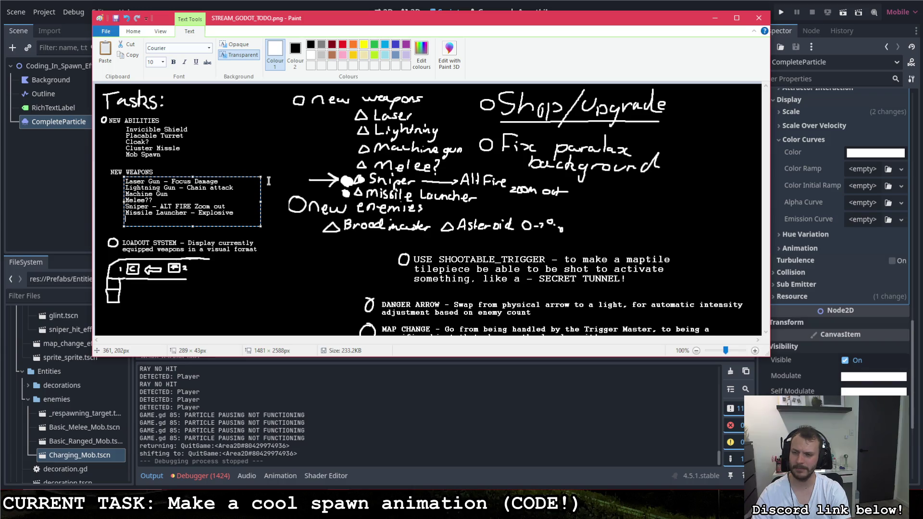
Add 'Targetting Smart Pistol ala Titanfall', widening the box so it fits on one line
text(T)
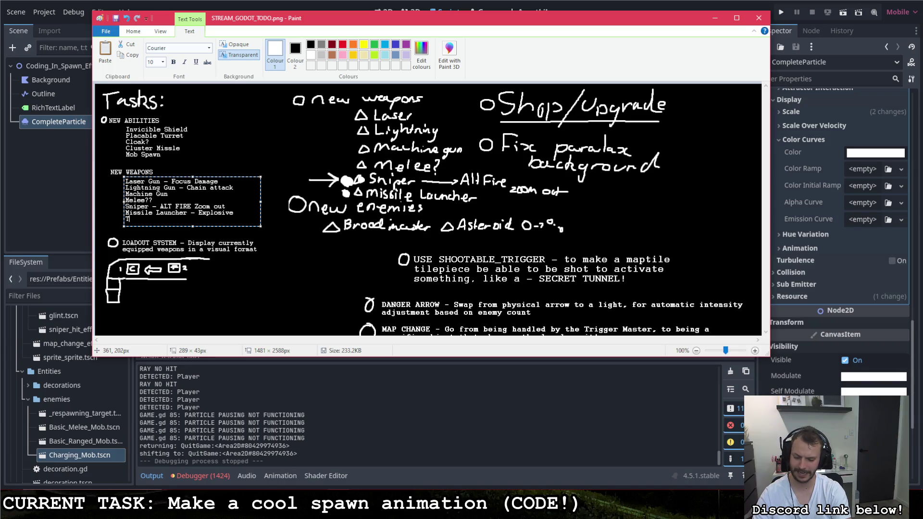
text(argetting Smart Pisto)
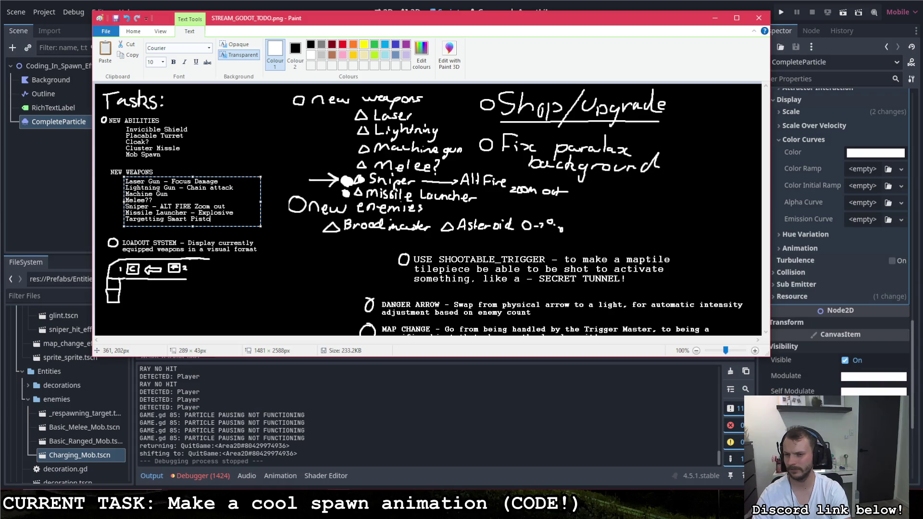
text(l ala )
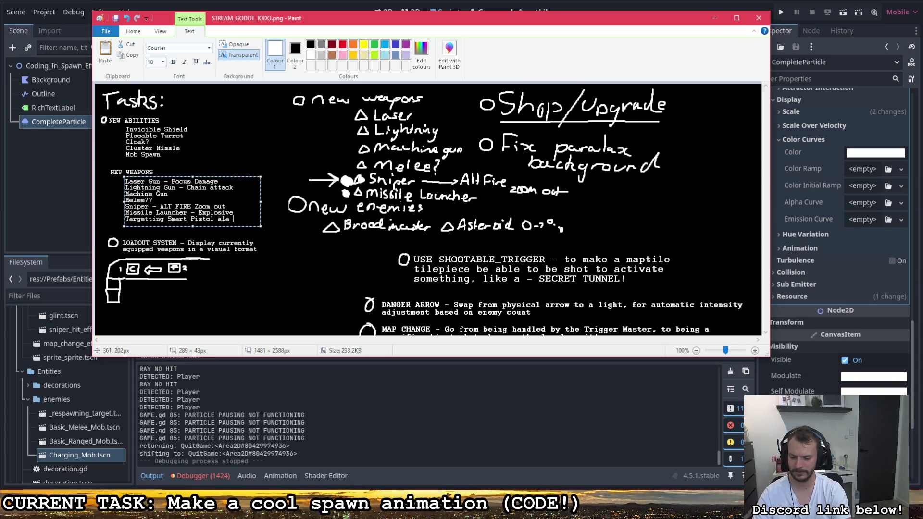
text(Titanfall)
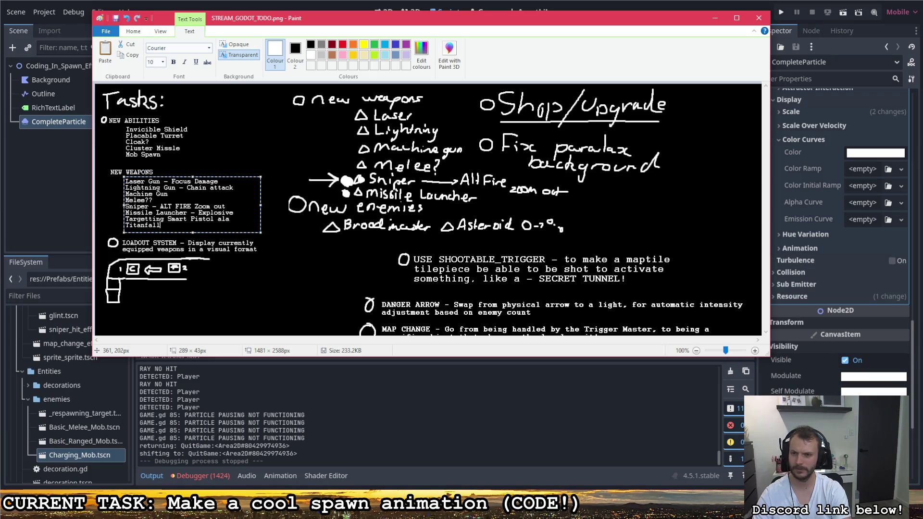
drag(260, 205, 278, 206)
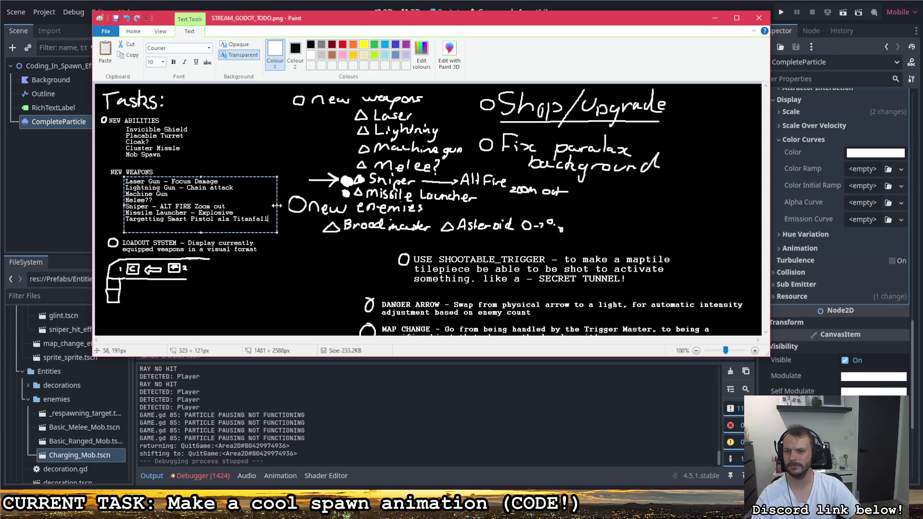
drag(245, 232, 241, 232)
Commit the weapons list and draw a bullet circle before NEW WEAPONS
click(243, 240)
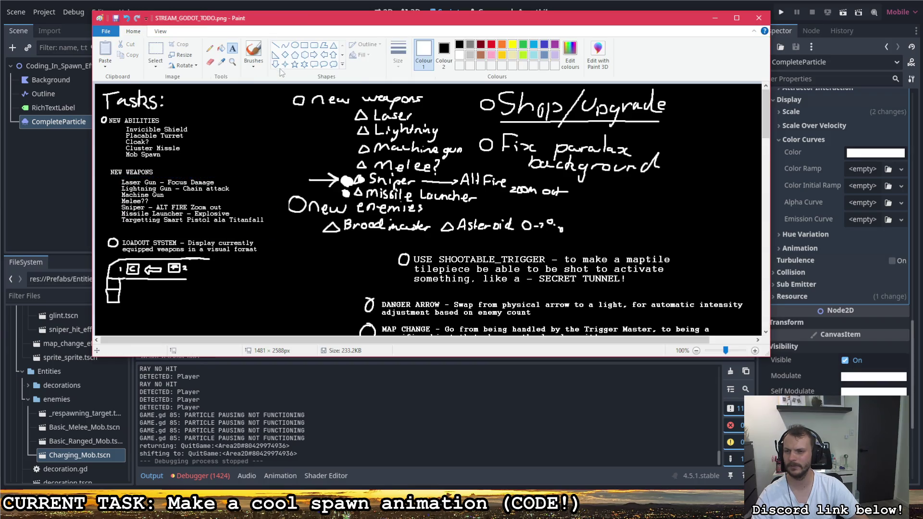
click(254, 53)
mouse_move(104, 168)
mouse_down()
mouse_move(101, 176)
mouse_move(105, 169)
mouse_up()
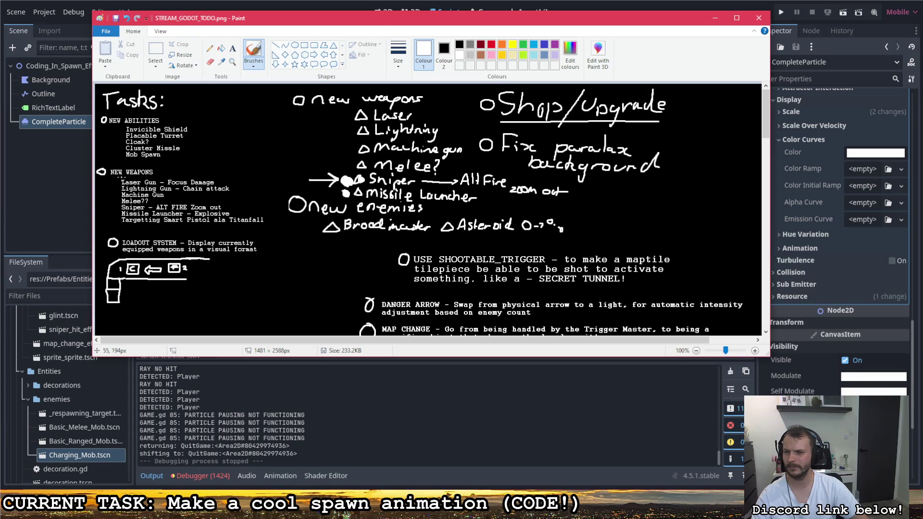
Erase the handwritten weapons list, its leftover scraps, and the handwritten new enemies notes
click(155, 53)
drag(282, 92, 364, 117)
mouse_move(422, 137)
mouse_down()
mouse_move(473, 180)
mouse_move(464, 193)
mouse_up()
key(Delete)
drag(571, 179, 434, 203)
key(Delete)
mouse_move(511, 169)
mouse_down()
mouse_move(468, 185)
mouse_move(339, 201)
mouse_up()
key(Delete)
key(Delete)
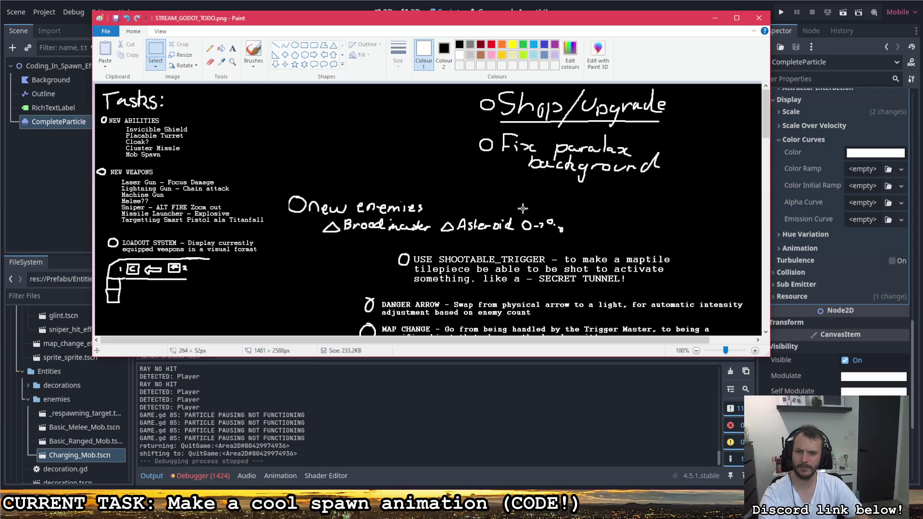
drag(577, 243, 281, 188)
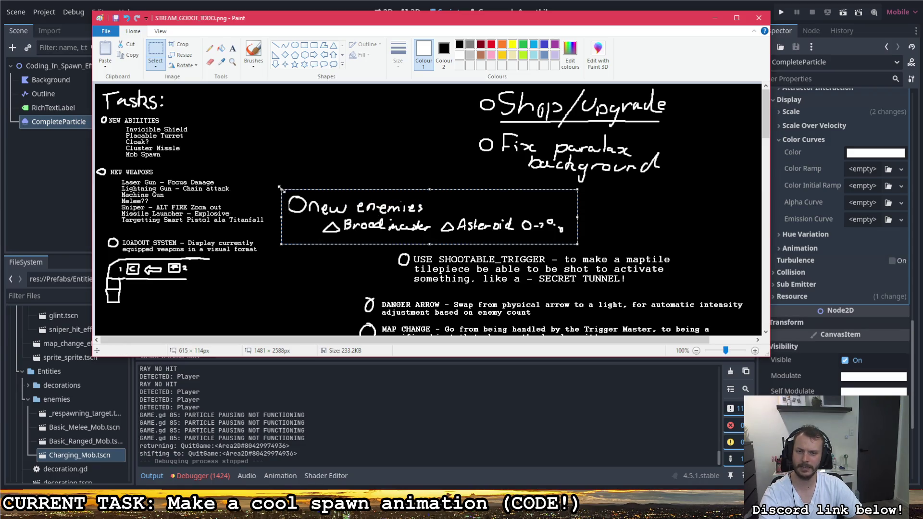
key(Delete)
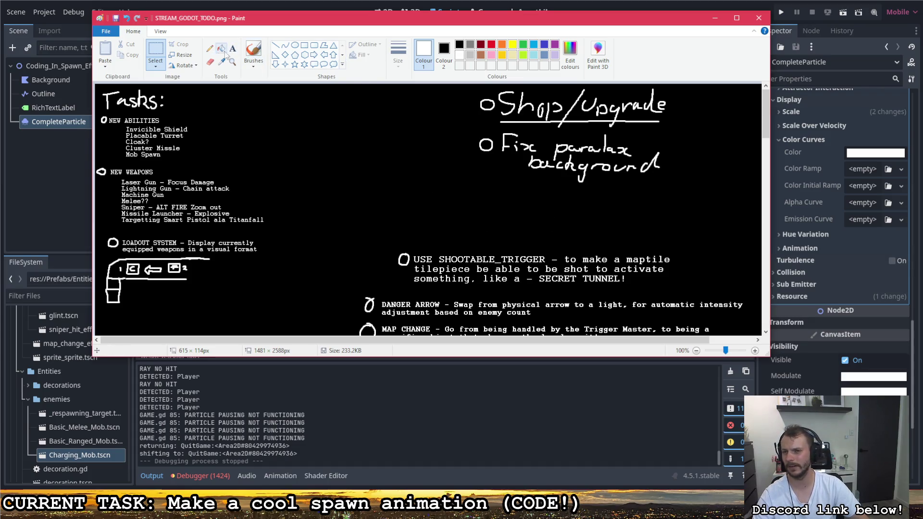
click(233, 48)
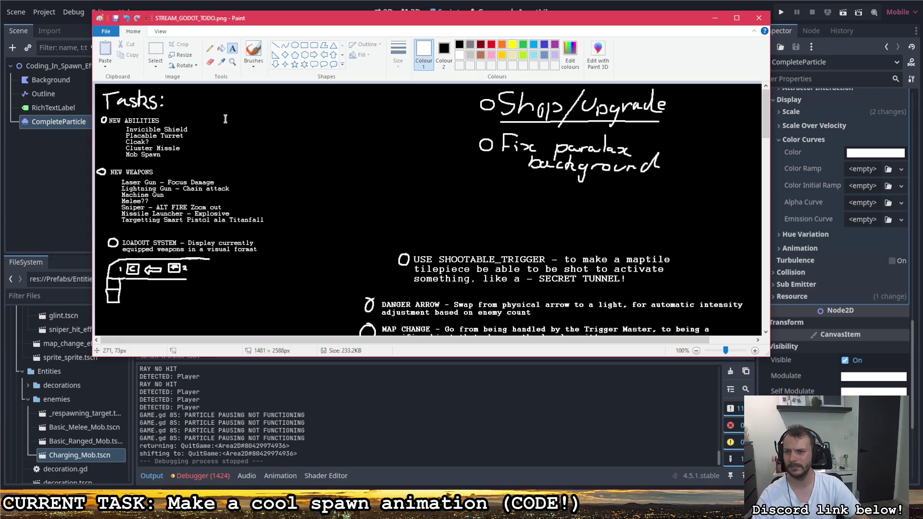
Add a typed 'NEW ENEMIES' heading near the top of the canvas
click(213, 89)
text(NEW ENEMIES)
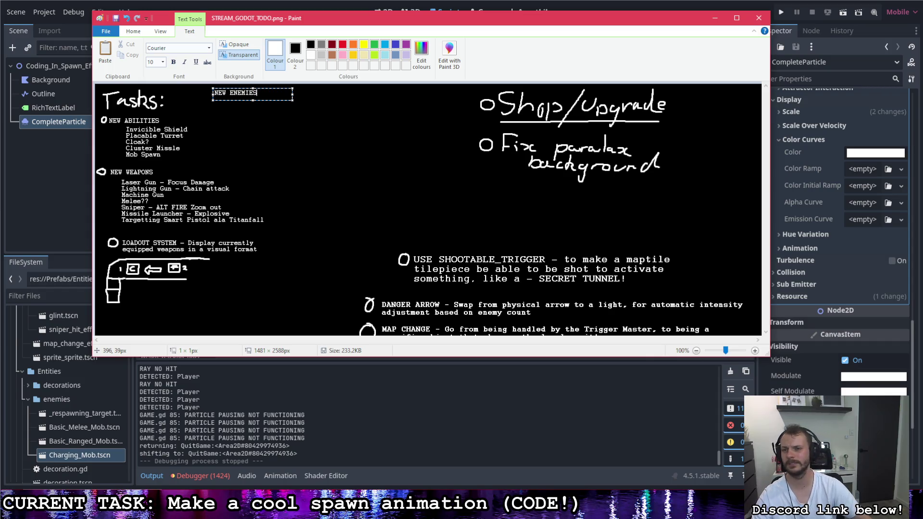
click(232, 100)
List Asteroid Enemy, Spawner Enemy and Sniper Enemy with descriptions in a widened text box
click(231, 99)
text(As)
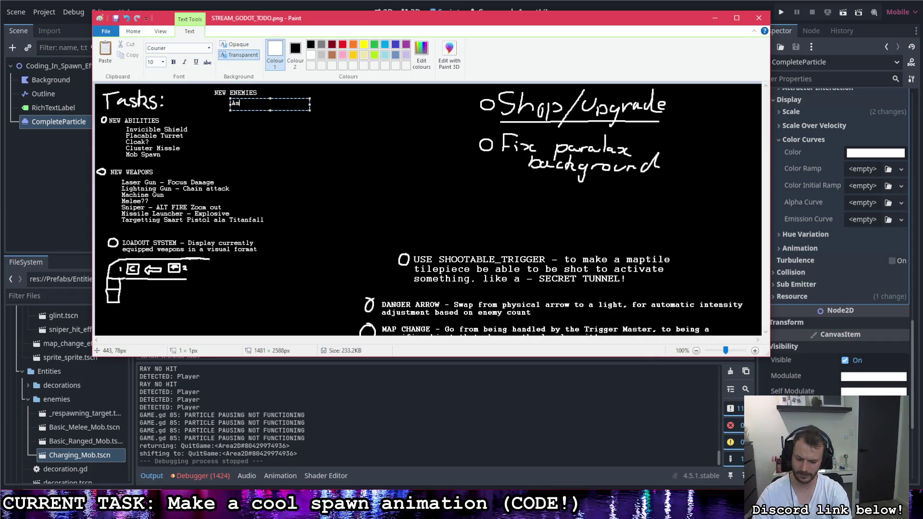
text(teroid Enemy - S)
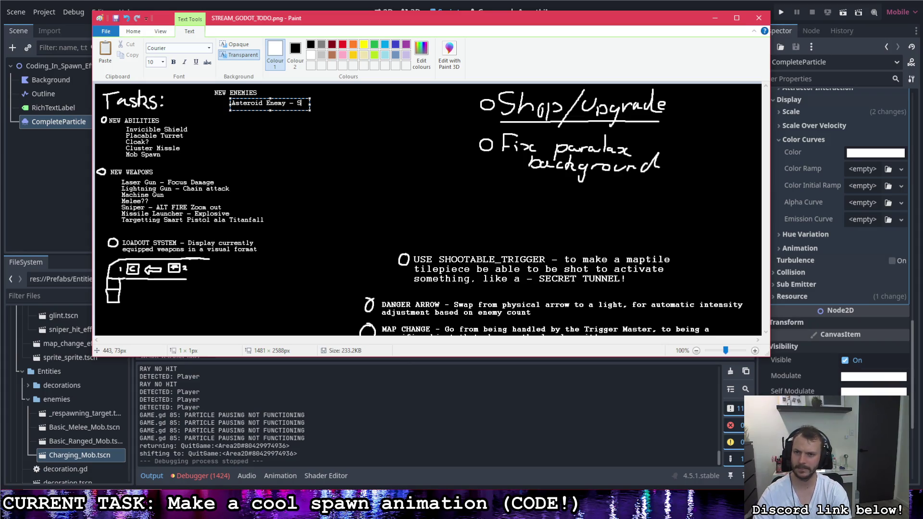
text(plits wh)
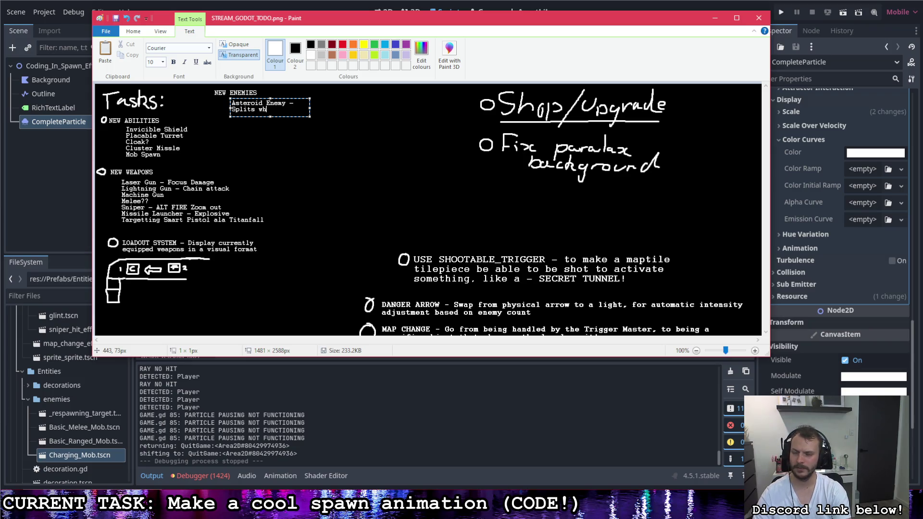
text(en dead)
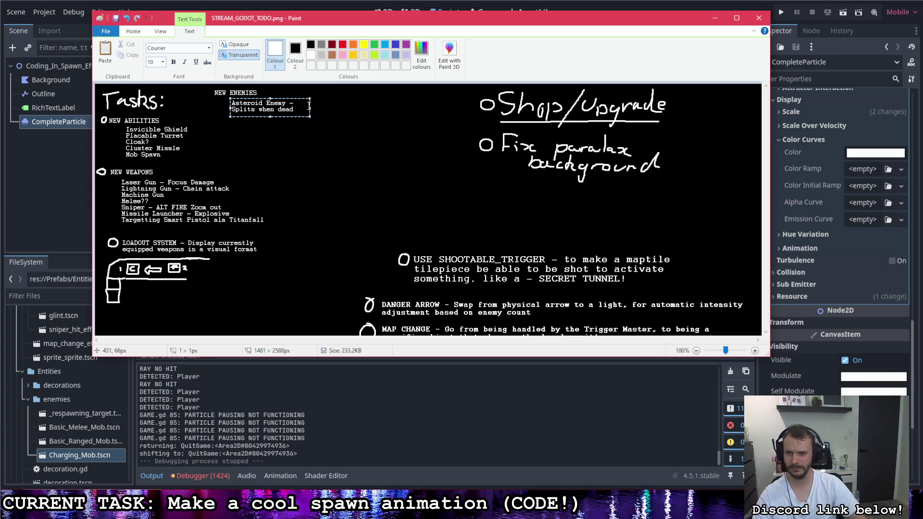
drag(310, 109, 400, 111)
text(Spawner Enemy - A 'home base' type enemy)
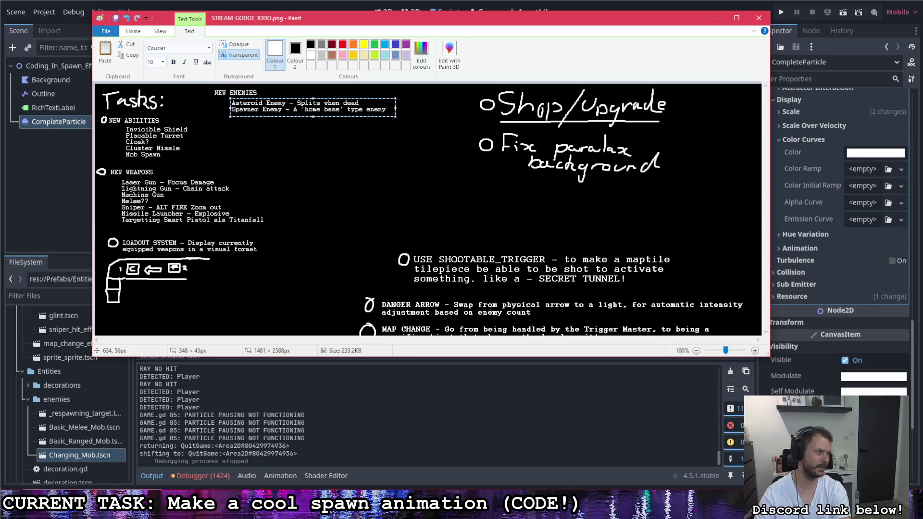
key(Return)
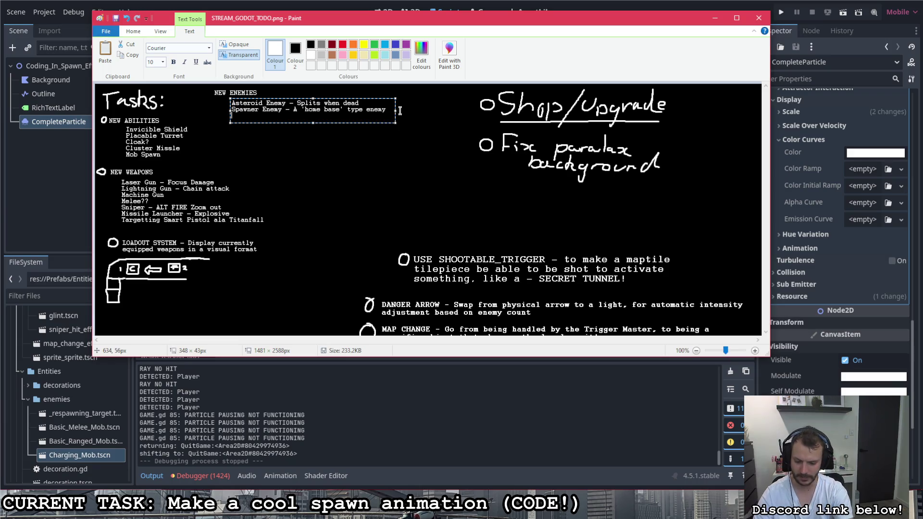
text(Sniper Enem)
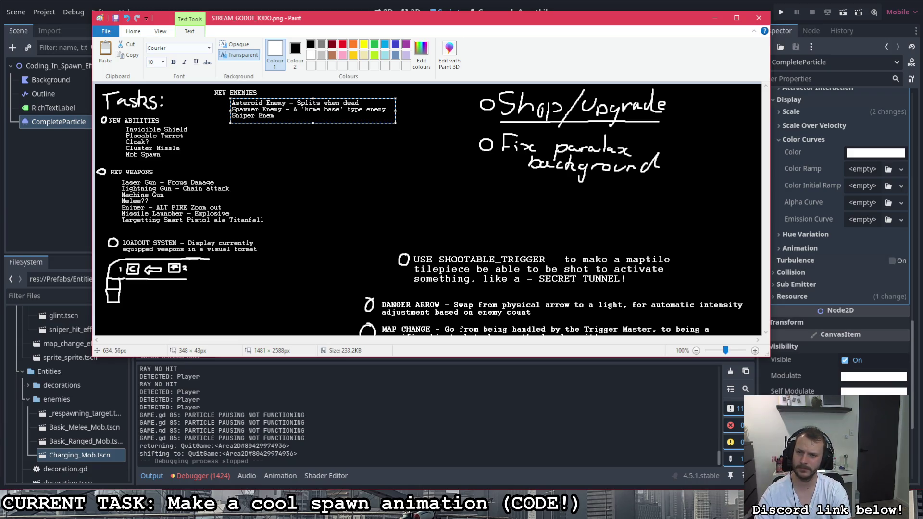
text(y - Move)
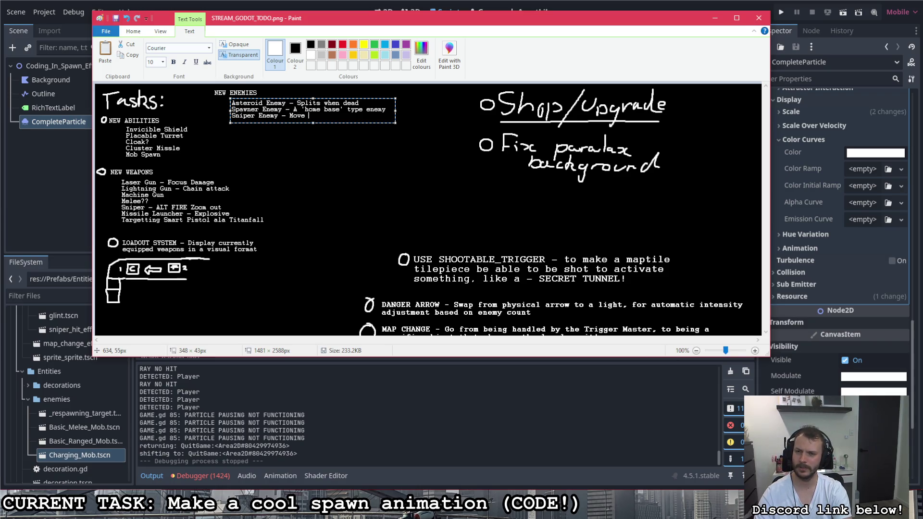
text(ay from the player)
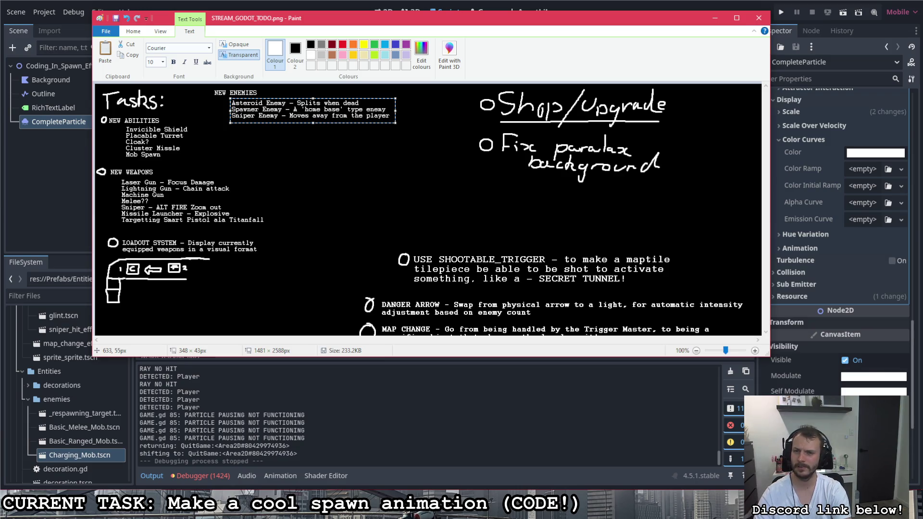
key(Return)
text(and fires from a distance)
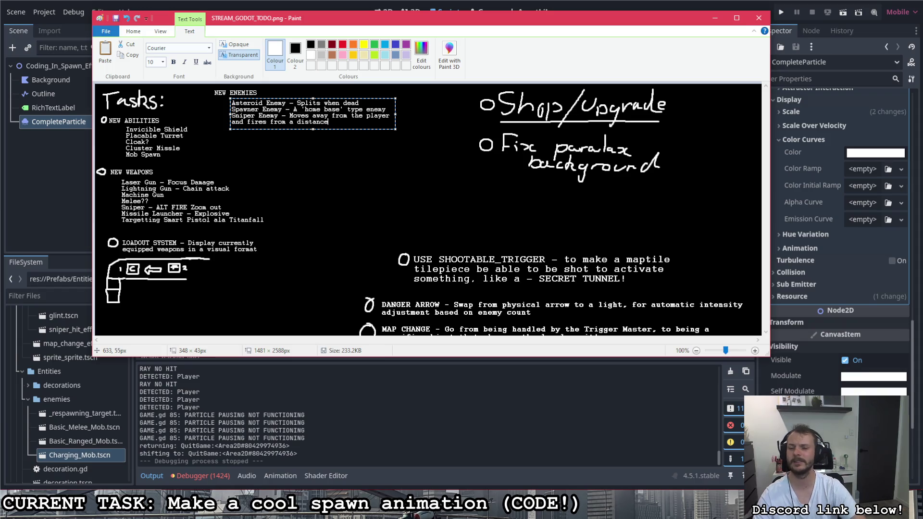
key(Return)
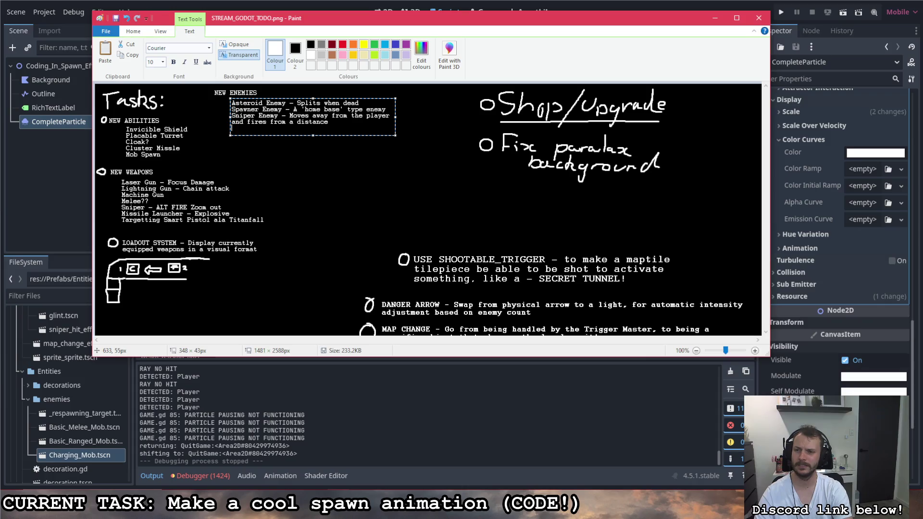
Commit the enemies list and draw a bullet circle before NEW ENEMIES
click(389, 164)
click(253, 53)
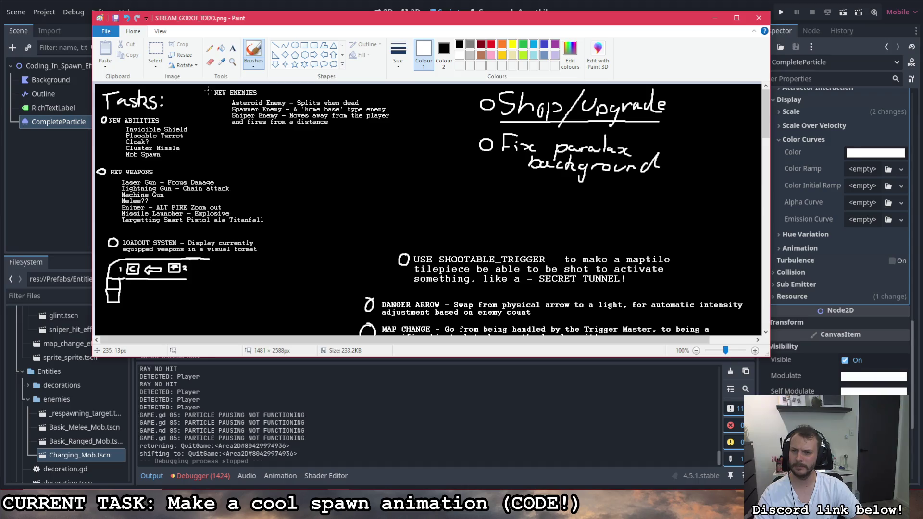
drag(212, 90, 211, 90)
Move the NEW ENEMIES block beside NEW ABILITIES and shrink the SHOOTABLE_TRIGGER note
click(154, 53)
drag(412, 144, 195, 86)
mouse_move(257, 103)
mouse_down()
mouse_move(260, 131)
mouse_move(247, 131)
mouse_up()
click(290, 106)
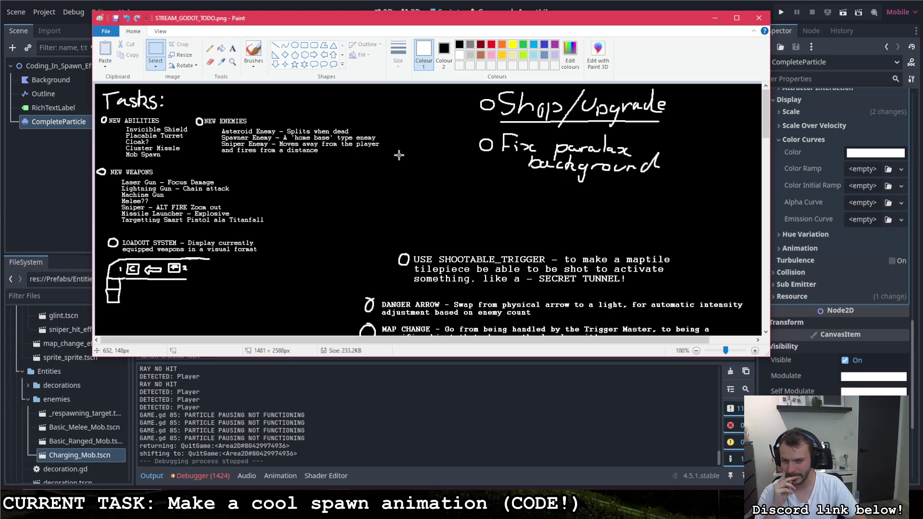
mouse_move(677, 293)
mouse_down()
mouse_move(419, 234)
mouse_move(675, 292)
mouse_move(543, 227)
mouse_move(431, 214)
mouse_up()
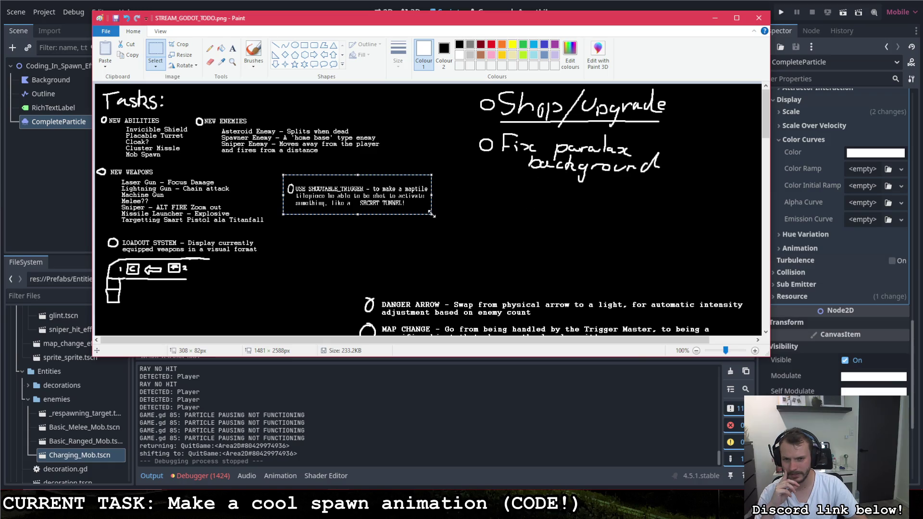
Resize the SHOOTABLE_TRIGGER note to 420×57 and move it up below NEW ENEMIES
key(ctrl+z)
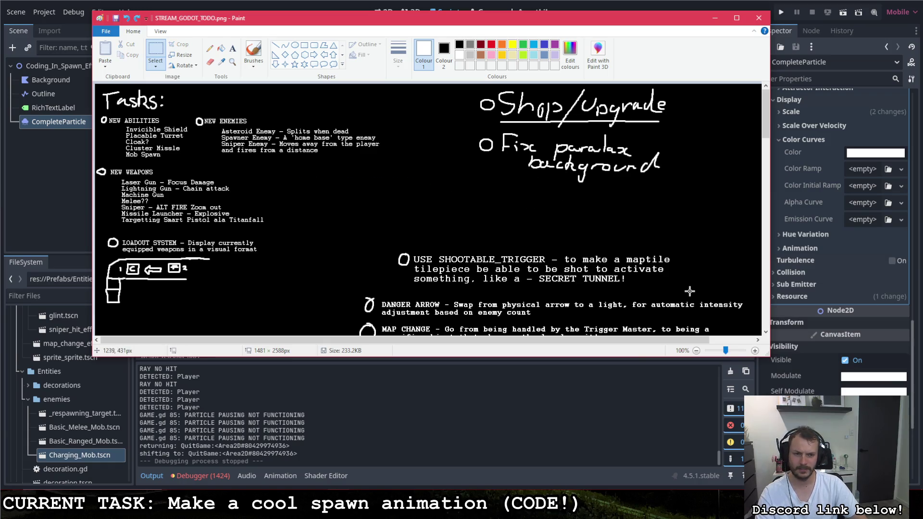
mouse_move(677, 290)
mouse_down()
mouse_move(502, 248)
mouse_move(394, 246)
mouse_up()
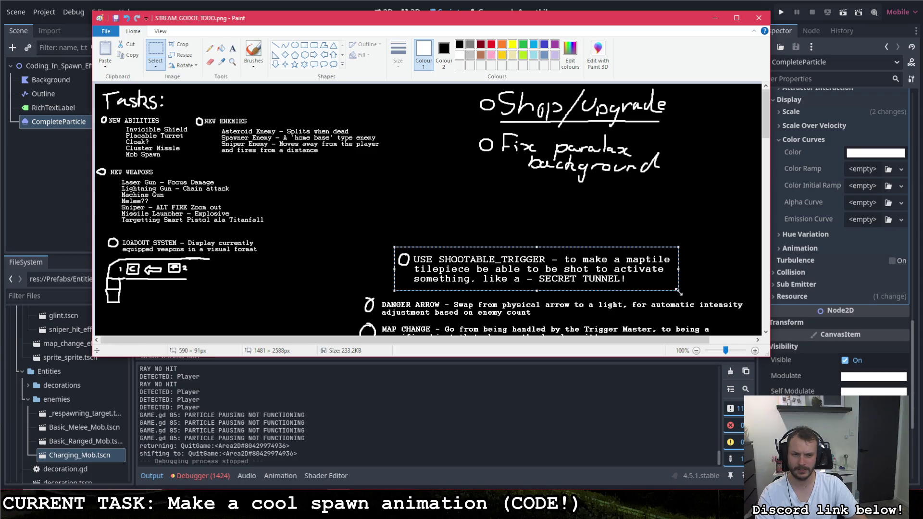
mouse_move(679, 291)
mouse_down()
mouse_move(673, 281)
mouse_move(601, 283)
mouse_up()
key(ctrl+z)
key(alt)
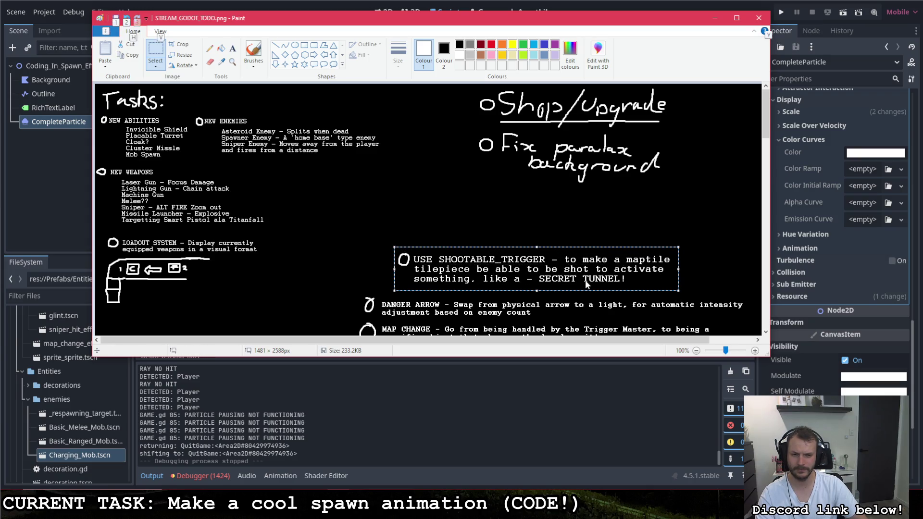
drag(679, 291, 597, 276)
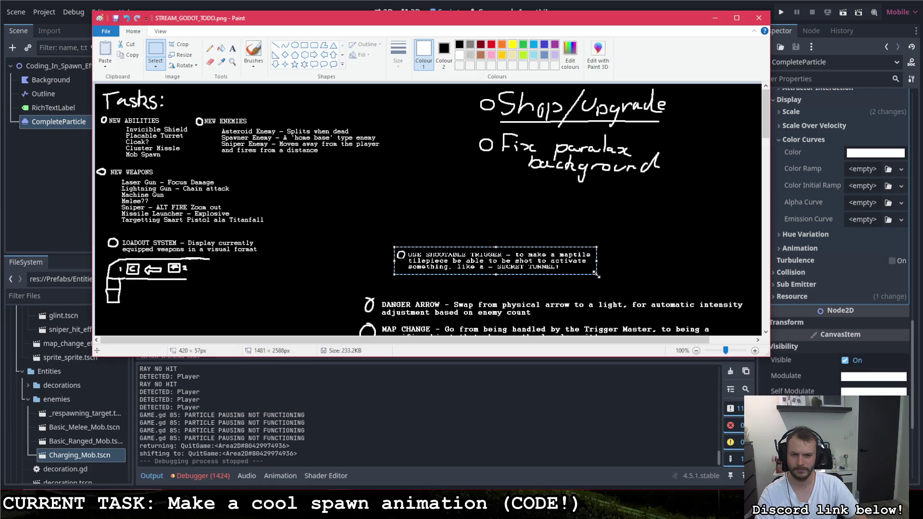
drag(539, 264, 377, 176)
click(373, 217)
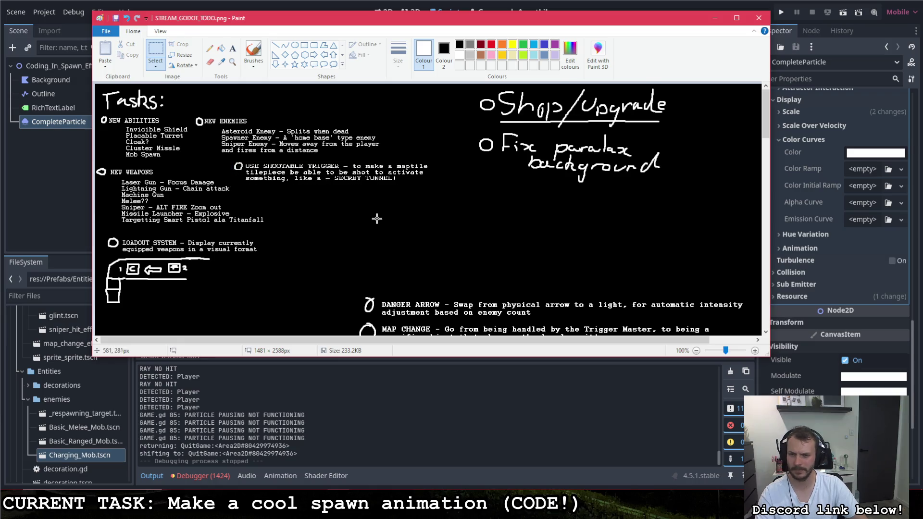
Place MAP CHANGE below SHOOTABLE TRIGGER and move DANGER ARROW left under the loadout sketch
scroll(392, 217, down, 3)
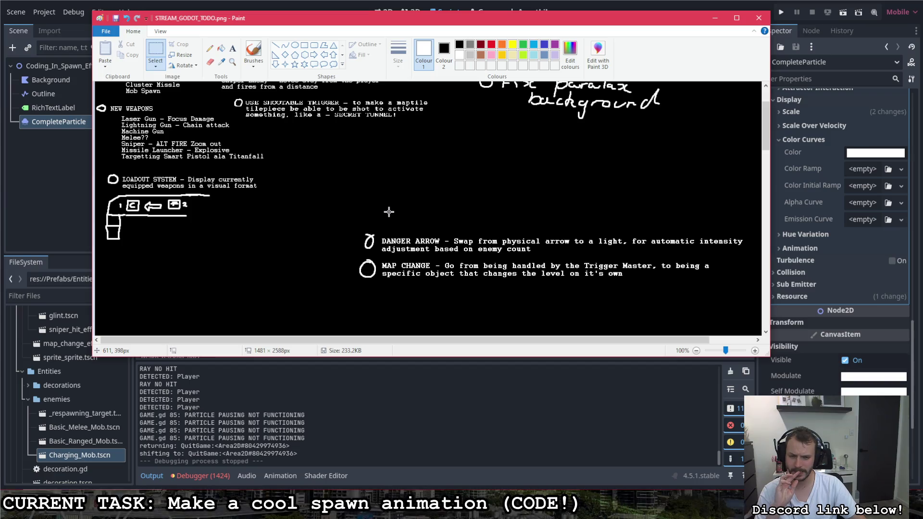
scroll(381, 208, up, 3)
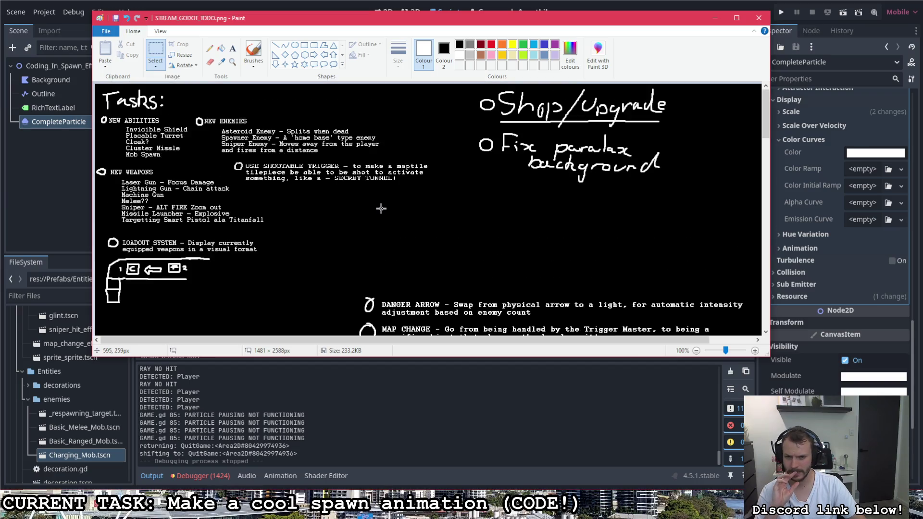
scroll(381, 207, down, 3)
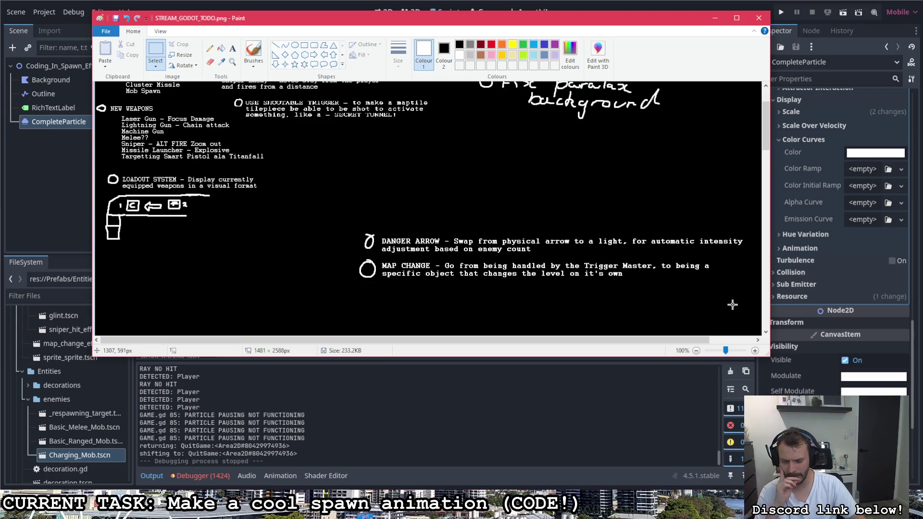
mouse_move(721, 284)
mouse_down()
mouse_move(401, 270)
mouse_move(353, 257)
mouse_move(476, 167)
mouse_move(386, 164)
mouse_move(345, 136)
mouse_up()
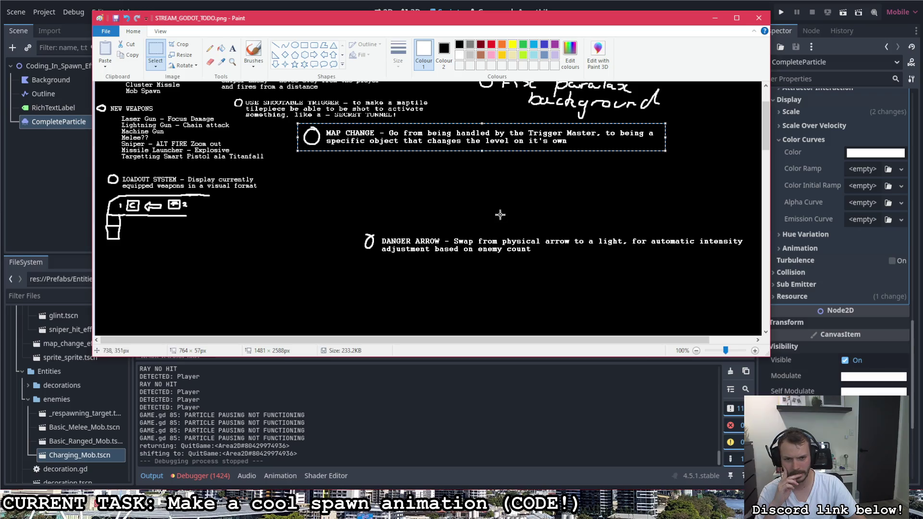
drag(746, 271, 359, 226)
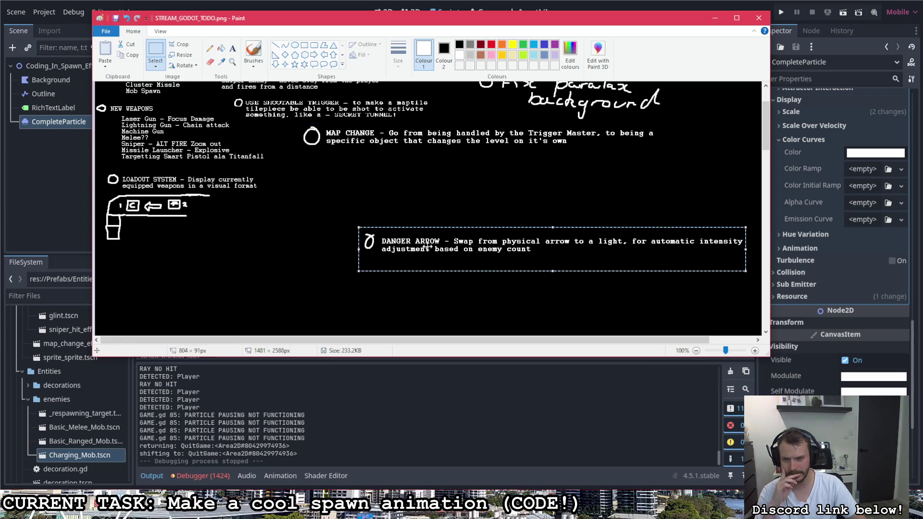
drag(427, 247, 163, 260)
click(176, 255)
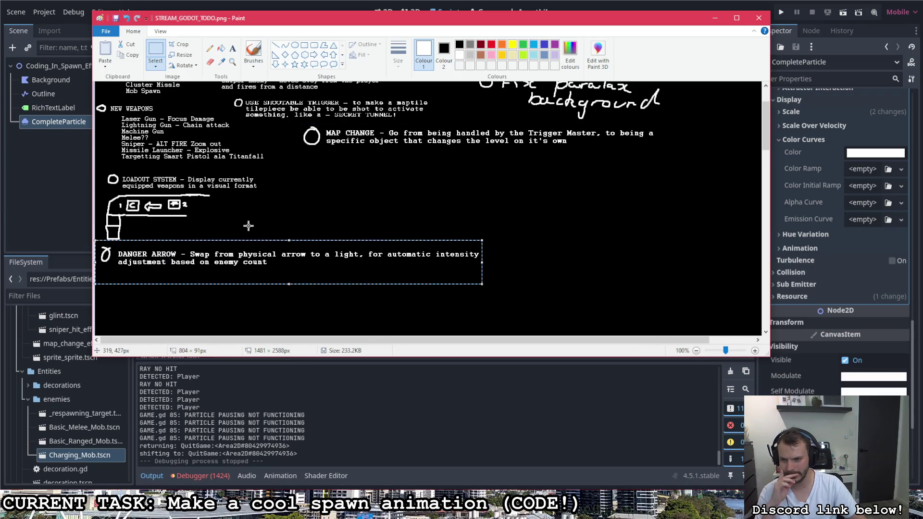
Move the handwritten 'Fix paralax background' note down and left beside LOADOUT SYSTEM
scroll(248, 227, up, 3)
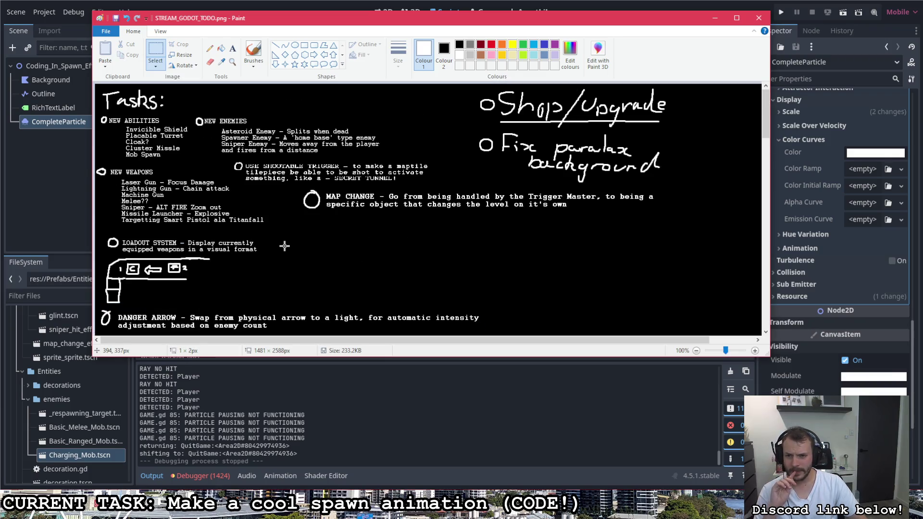
drag(672, 185, 454, 131)
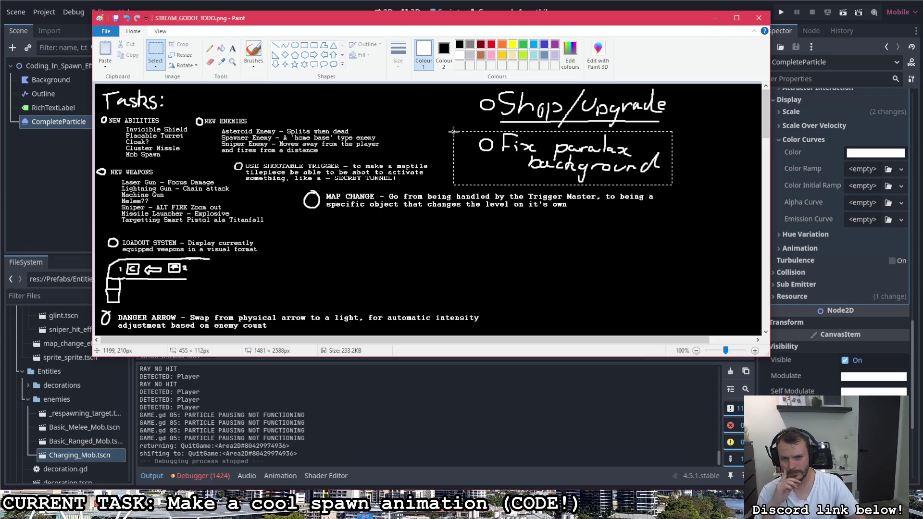
mouse_move(558, 154)
mouse_down()
mouse_move(408, 272)
mouse_move(359, 248)
mouse_up()
click(524, 247)
Shift the handwritten Shop/Upgrade heading a little to the left
mouse_move(682, 138)
mouse_down()
mouse_move(460, 77)
mouse_move(372, 93)
mouse_move(413, 106)
mouse_up()
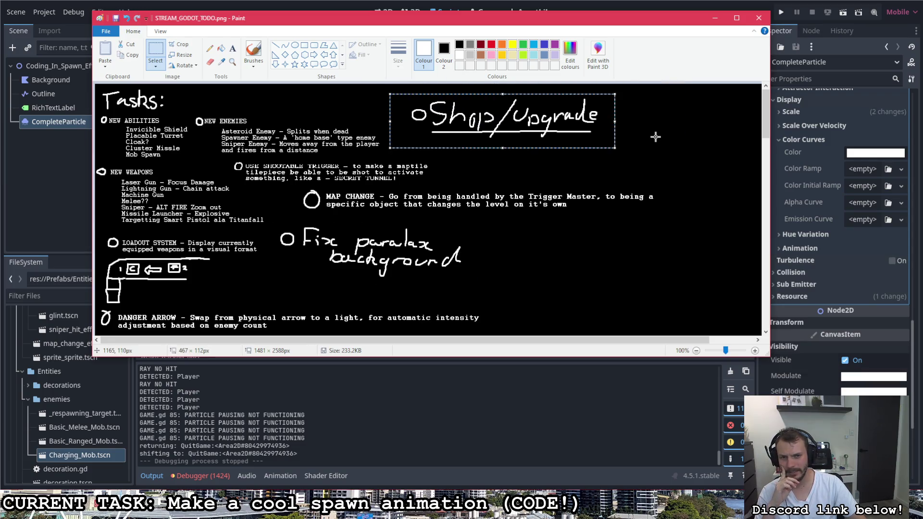
click(655, 137)
drag(602, 92, 409, 143)
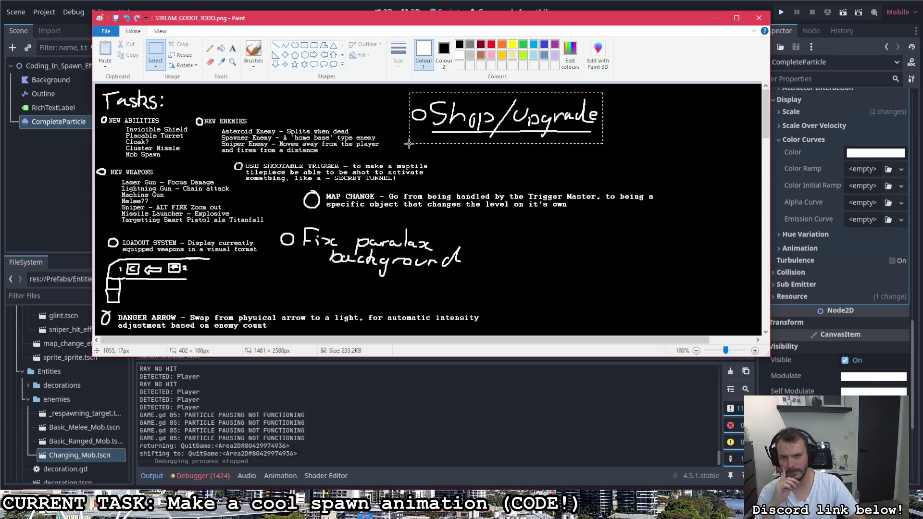
drag(470, 126, 443, 121)
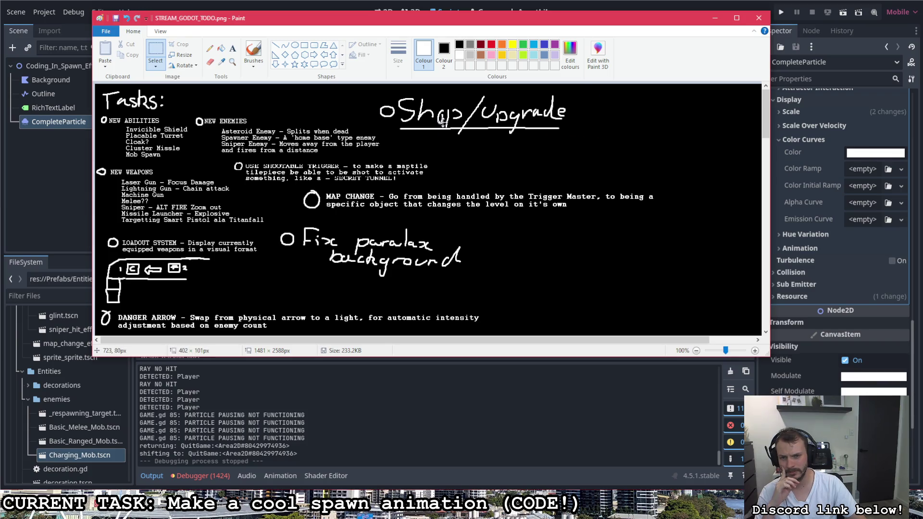
click(529, 159)
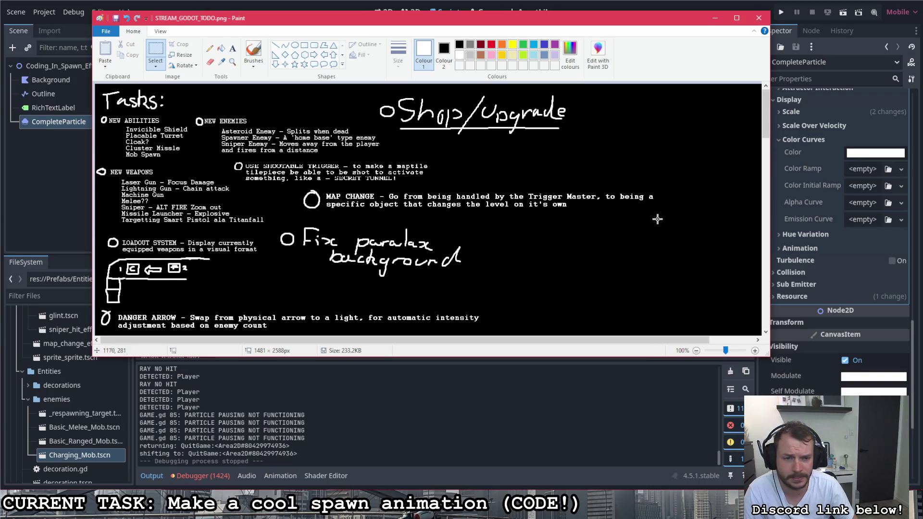
Nudge the MAP CHANGE text block left in two select-and-drag passes
drag(291, 185, 657, 218)
drag(356, 204, 325, 204)
click(631, 196)
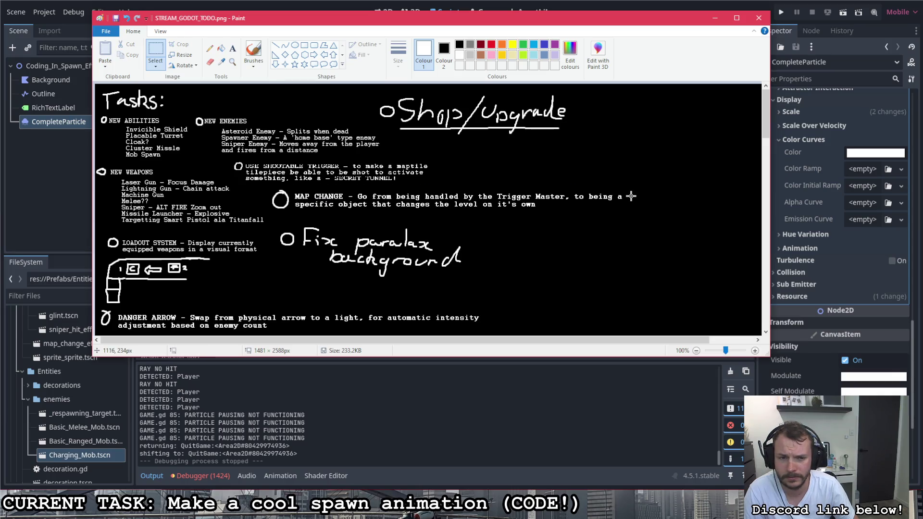
drag(267, 187, 624, 210)
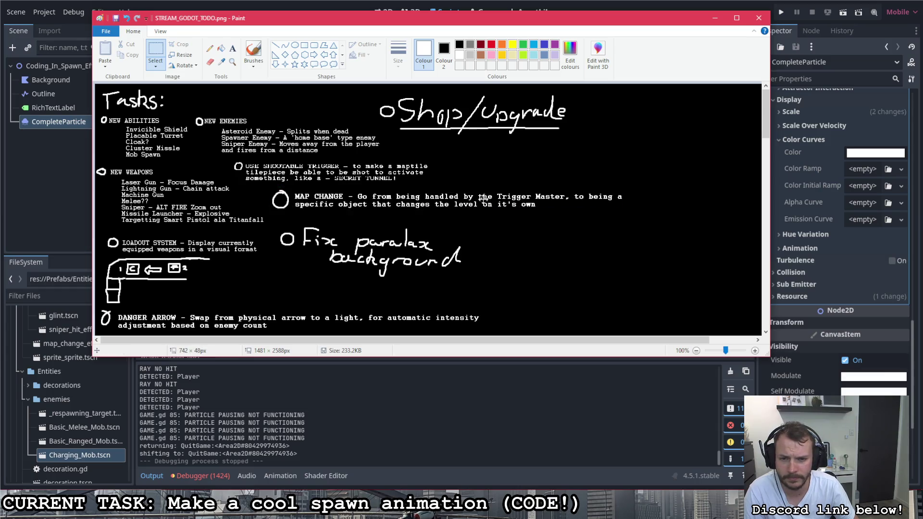
drag(482, 198, 448, 195)
click(513, 164)
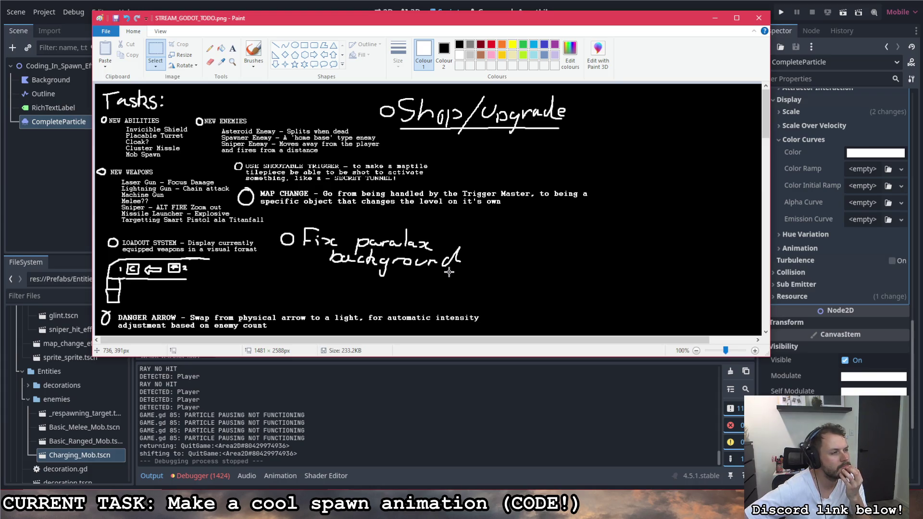
Draw a bullet under Shop, shift Upgrade to the right, and add a circle before Upgrade
key(b)
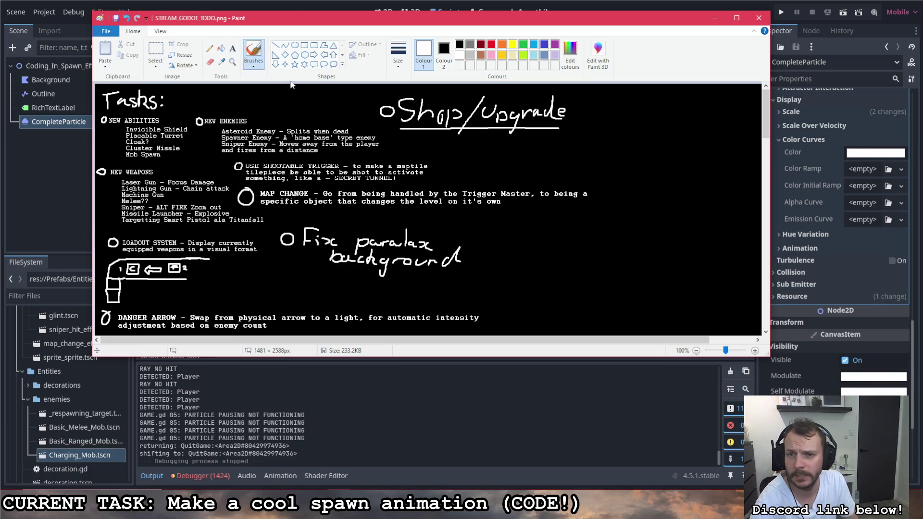
drag(475, 140, 477, 134)
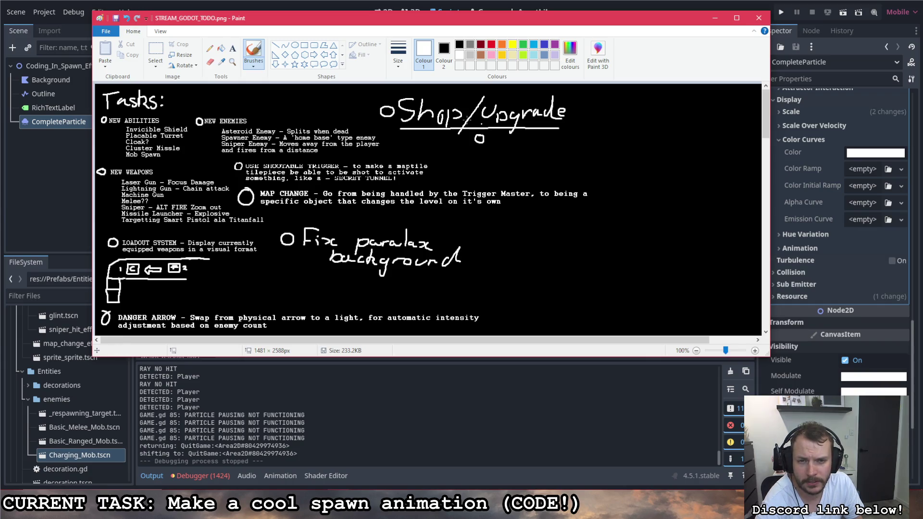
click(155, 52)
mouse_move(591, 88)
mouse_down()
mouse_move(474, 147)
mouse_move(517, 126)
mouse_move(646, 126)
mouse_up()
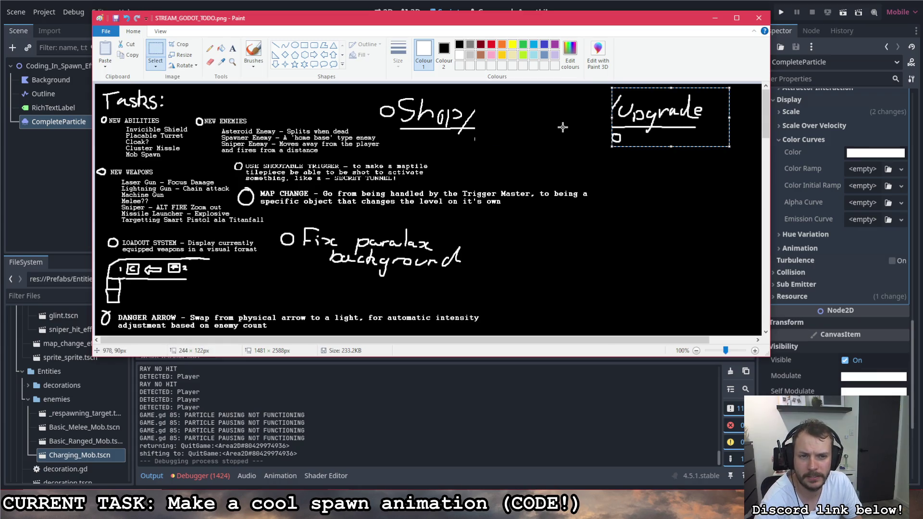
click(252, 53)
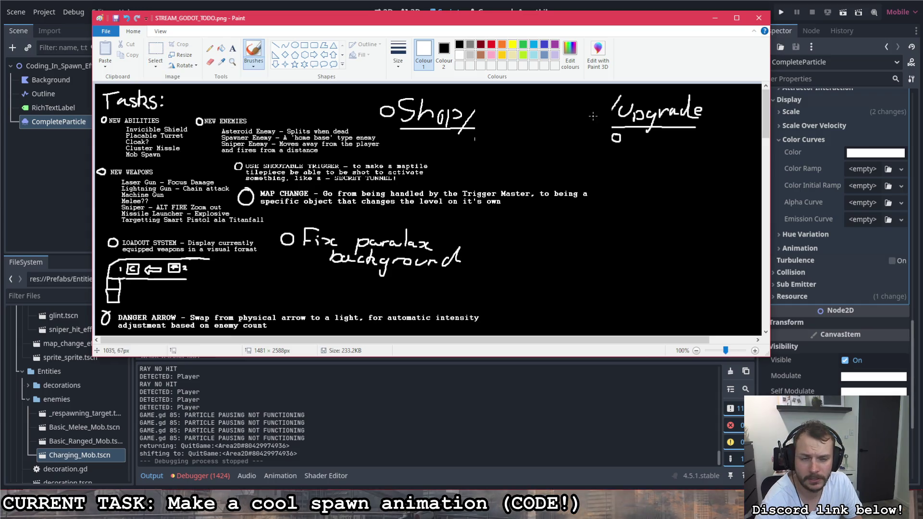
drag(598, 107, 599, 108)
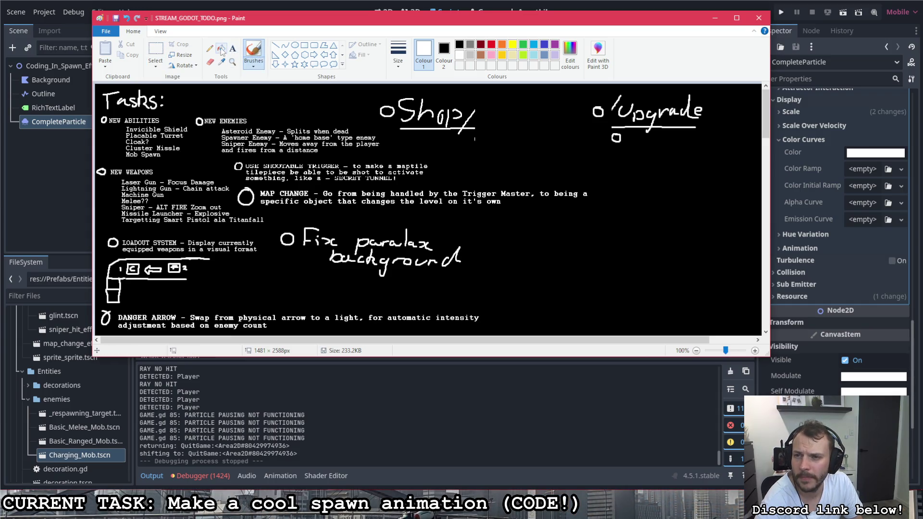
Erase the slash separating Shop from Upgrade and move Shop beside Upgrade
click(210, 61)
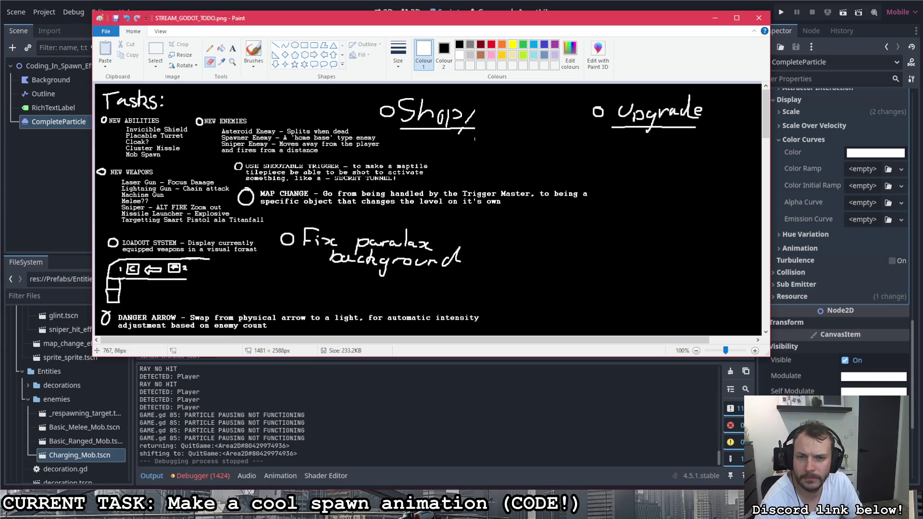
mouse_move(457, 135)
mouse_down()
mouse_move(474, 112)
mouse_move(467, 127)
mouse_move(479, 129)
mouse_up()
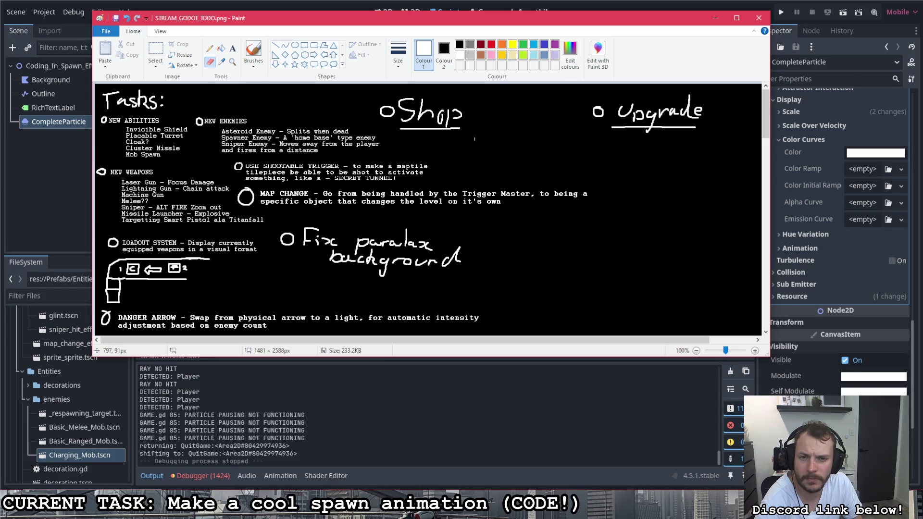
click(254, 50)
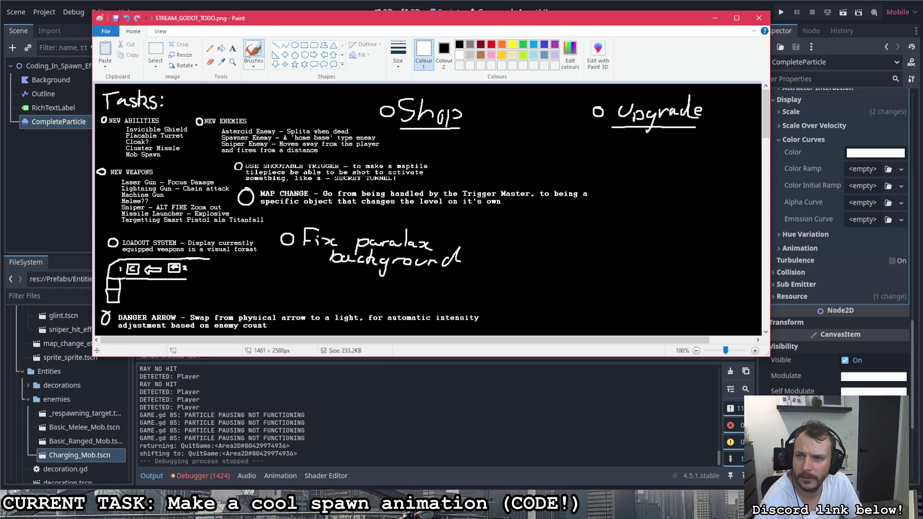
click(154, 49)
mouse_move(476, 90)
mouse_down()
mouse_move(379, 133)
mouse_move(511, 126)
mouse_up()
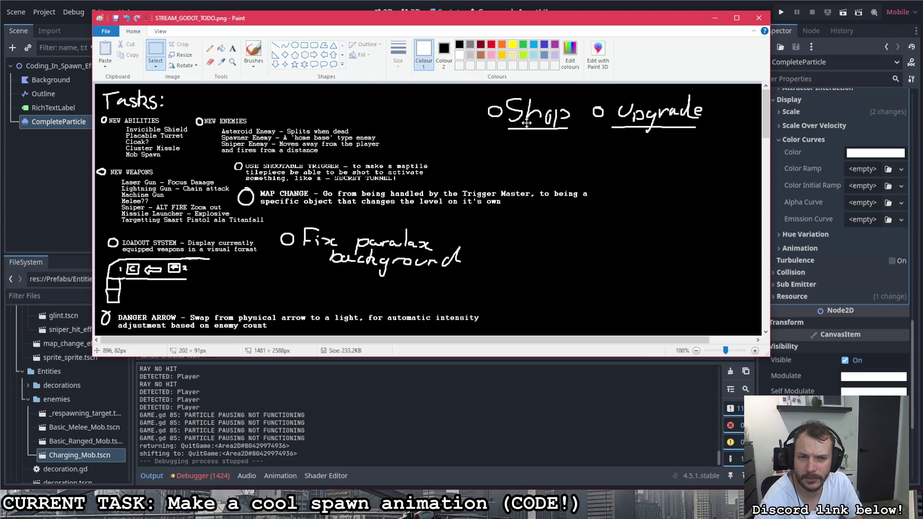
click(610, 165)
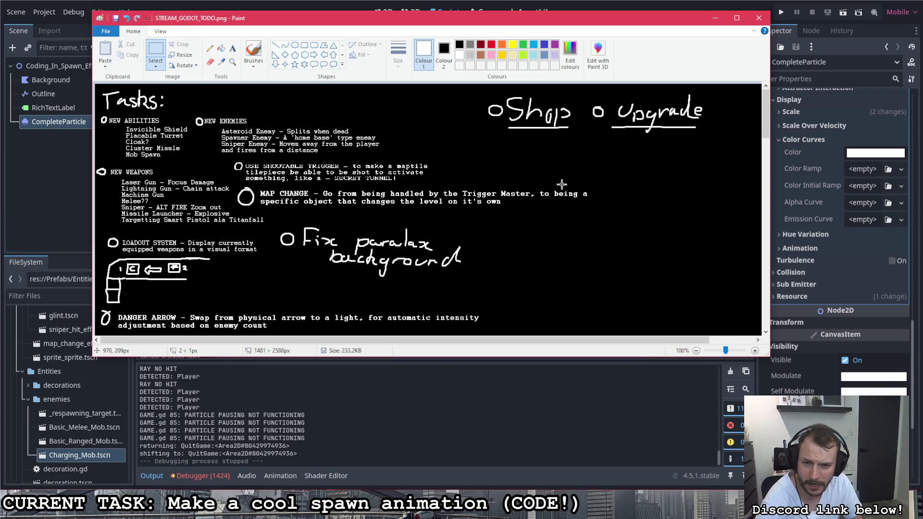
Shrink the typed MAP CHANGE text to a 378×38 px block beside its bullet
click(594, 180)
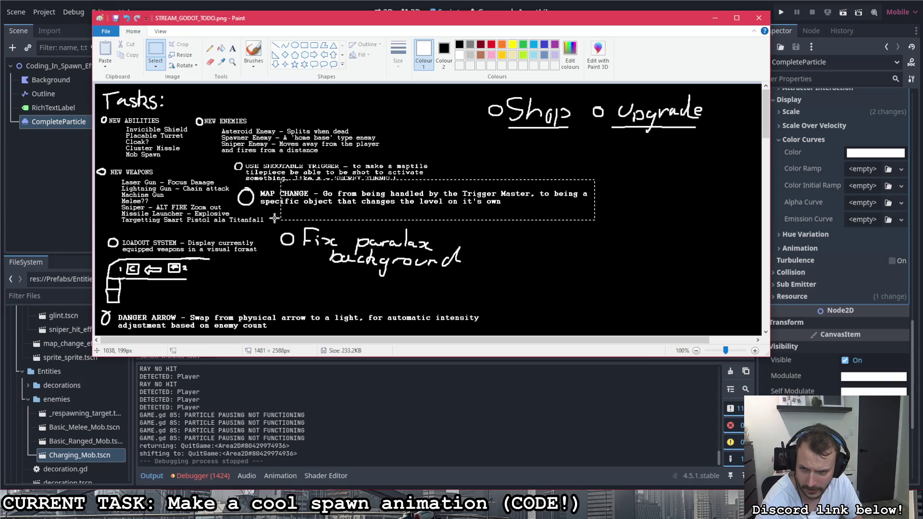
drag(590, 210, 258, 186)
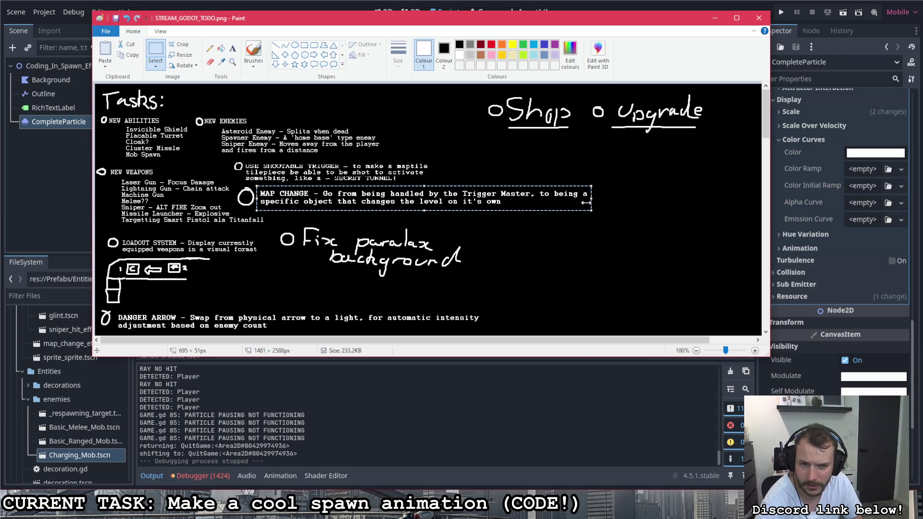
drag(592, 198, 438, 193)
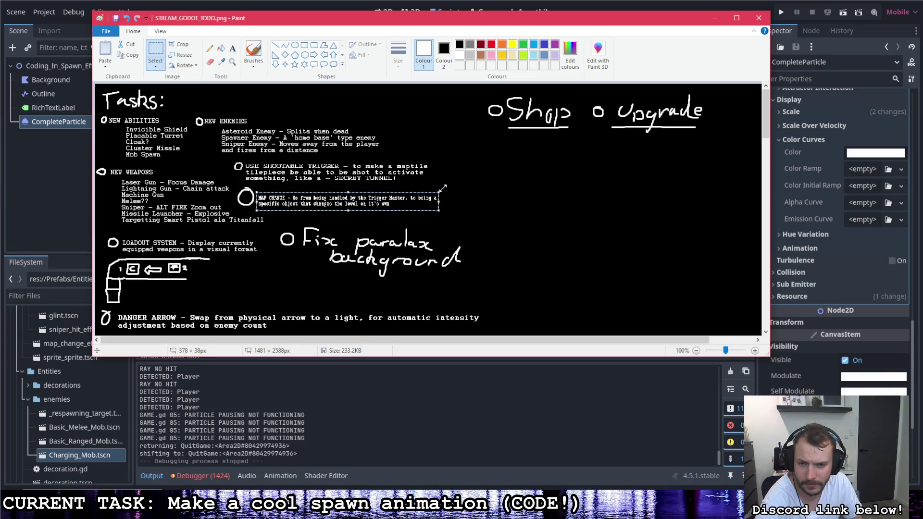
drag(377, 206, 376, 205)
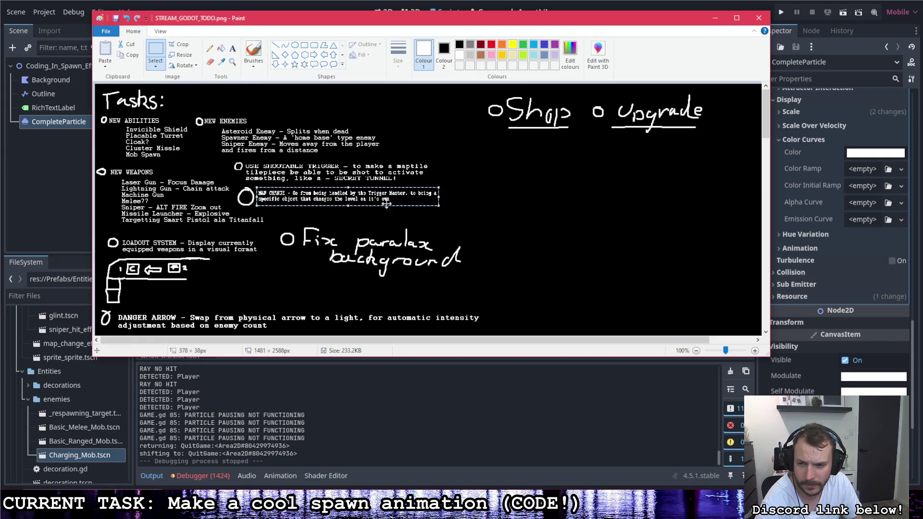
click(493, 164)
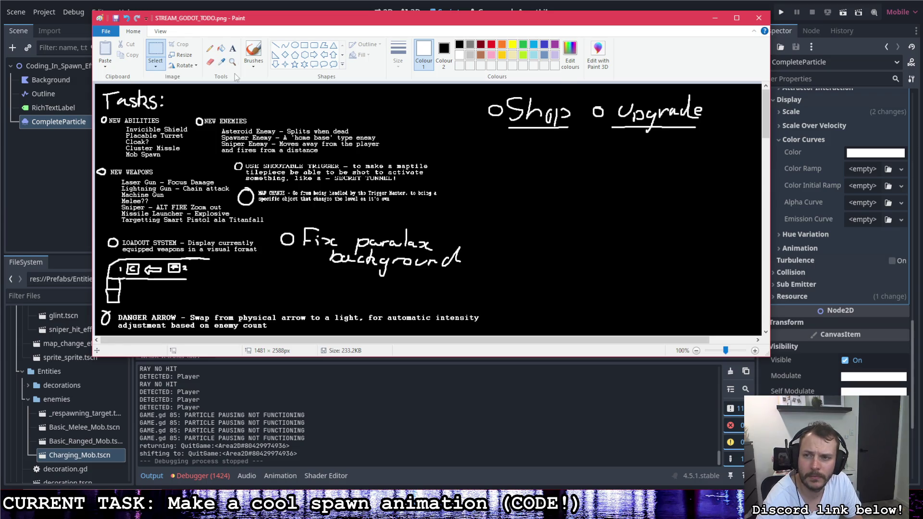
click(254, 50)
Delete the old Parallax background diagram from the to-do image
scroll(393, 186, down, 5)
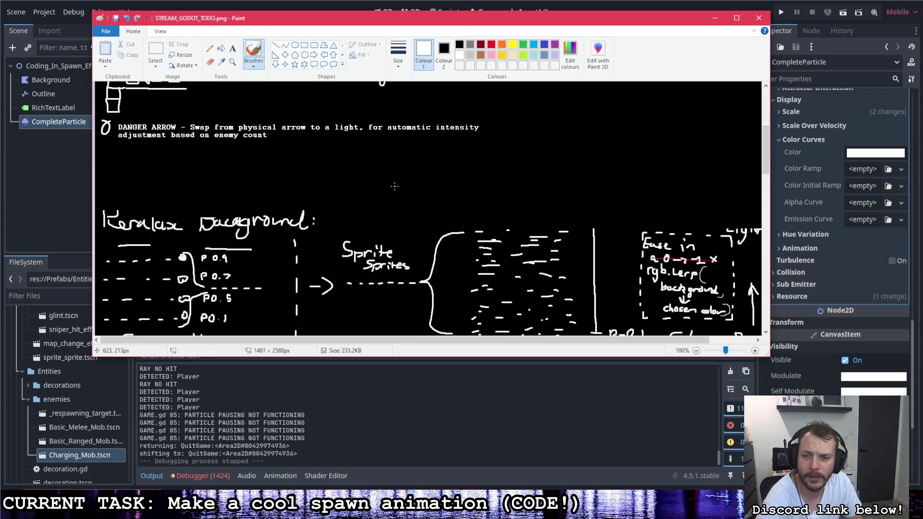
scroll(395, 186, down, 3)
scroll(395, 186, up, 3)
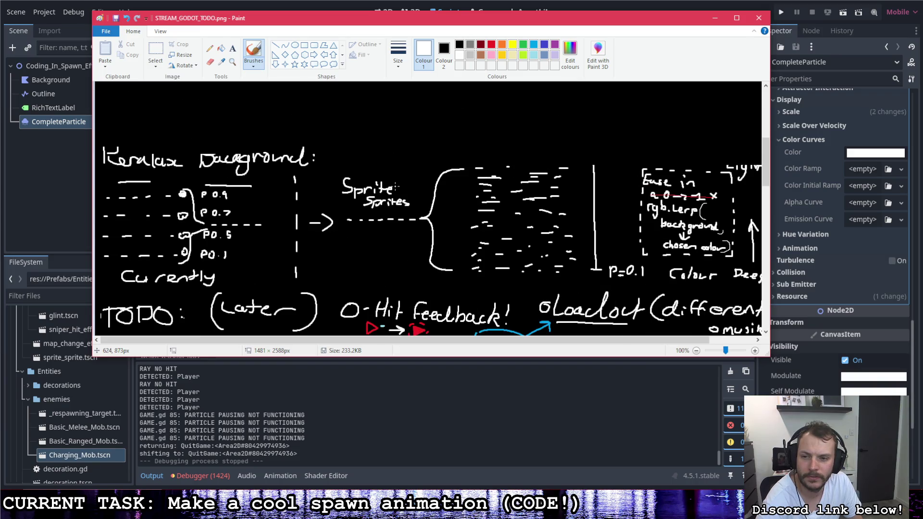
click(155, 51)
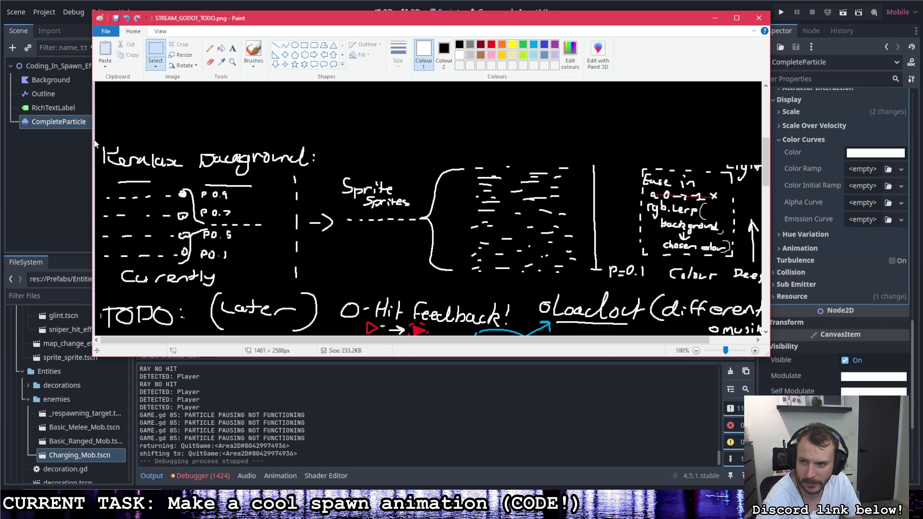
mouse_move(96, 141)
mouse_down()
mouse_move(722, 189)
mouse_move(796, 285)
mouse_up()
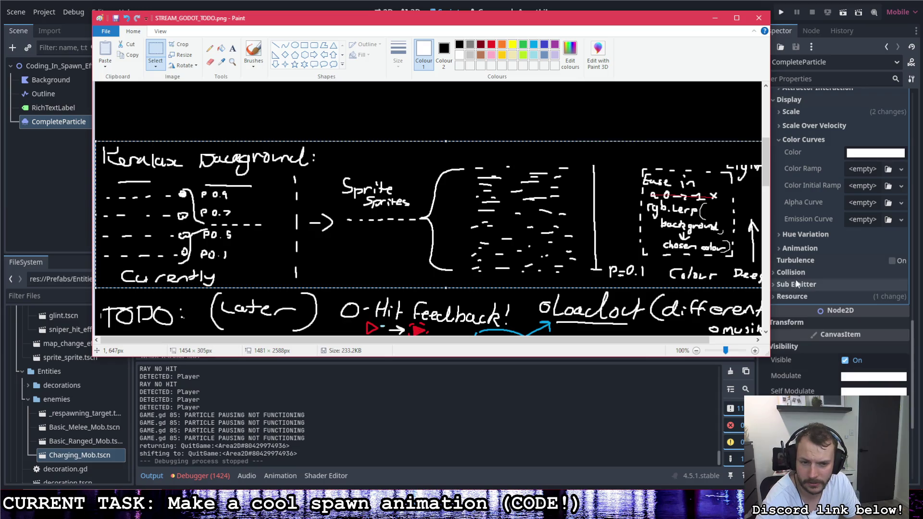
key(Delete)
Fill the Loadout bullet in the TODO section to mark it done, then return to the top
scroll(618, 179, down, 3)
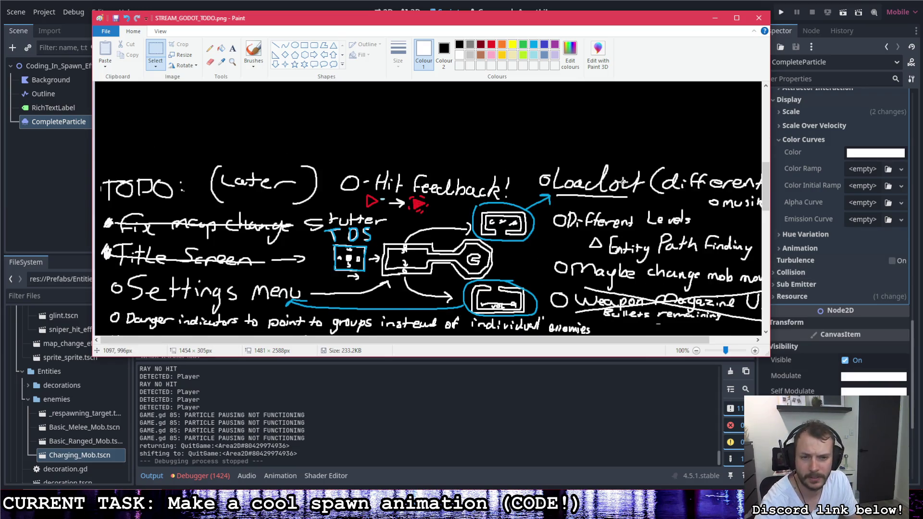
scroll(623, 181, down, 2)
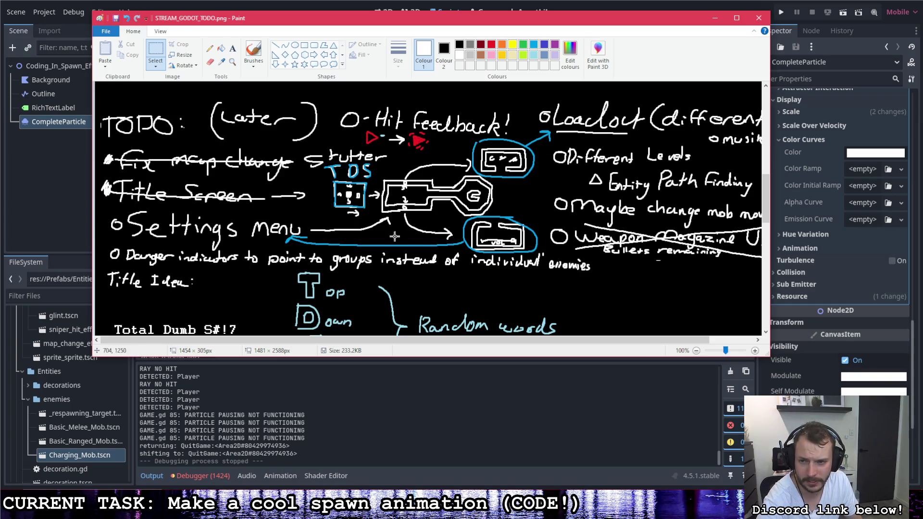
click(253, 51)
drag(544, 118, 733, 128)
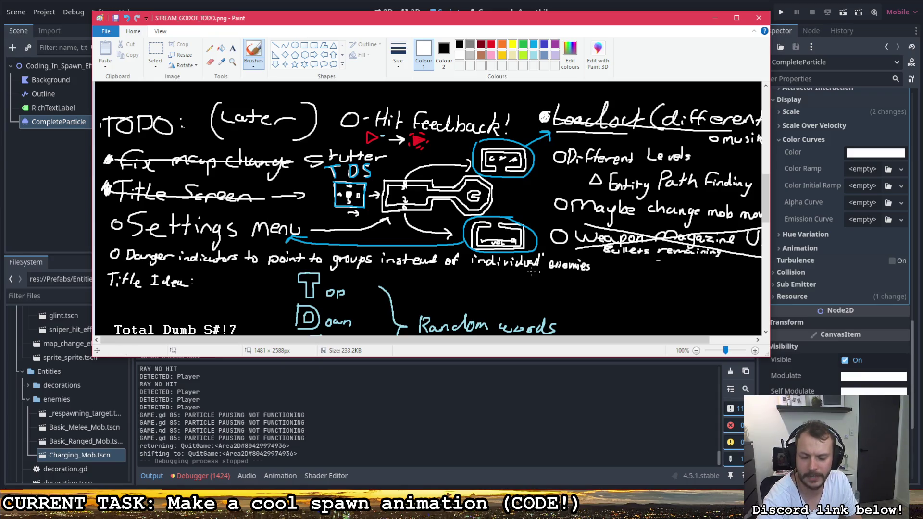
scroll(426, 249, down, 2)
scroll(416, 247, up, 1)
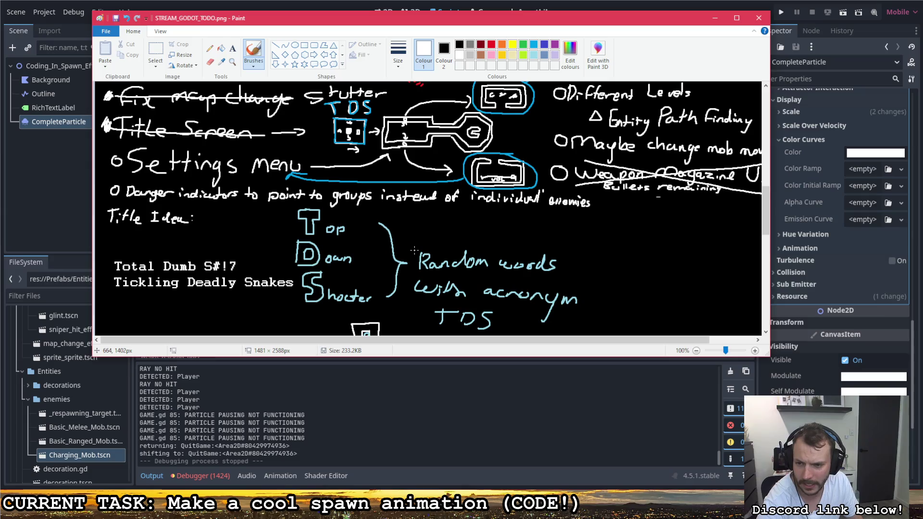
scroll(413, 247, down, 5)
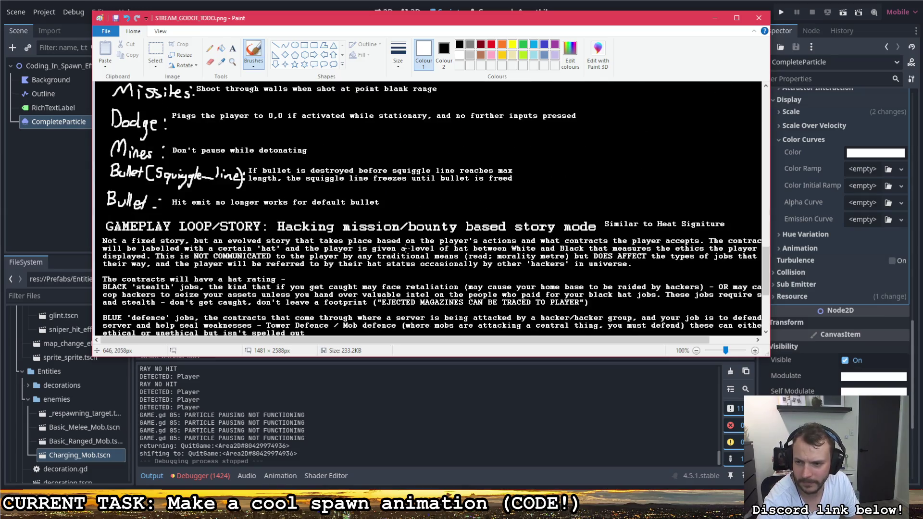
scroll(405, 249, up, 1)
scroll(404, 249, down, 1)
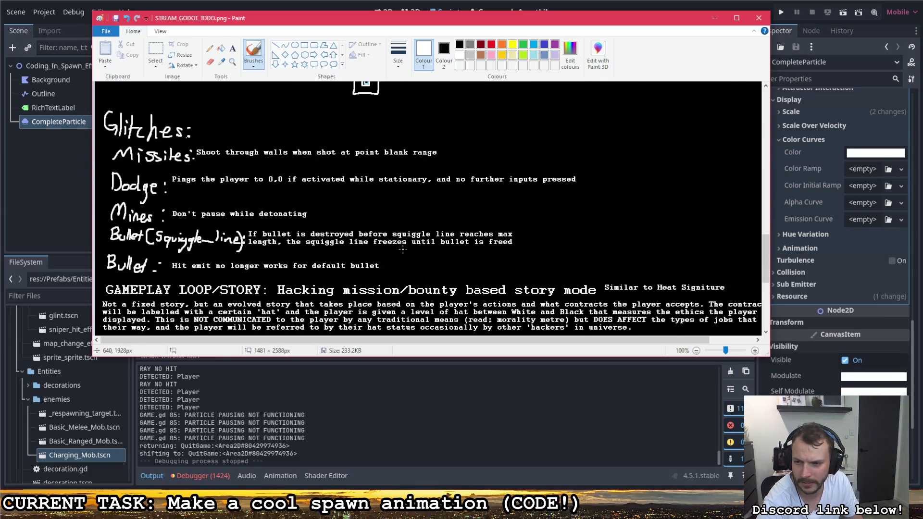
scroll(401, 248, up, 2)
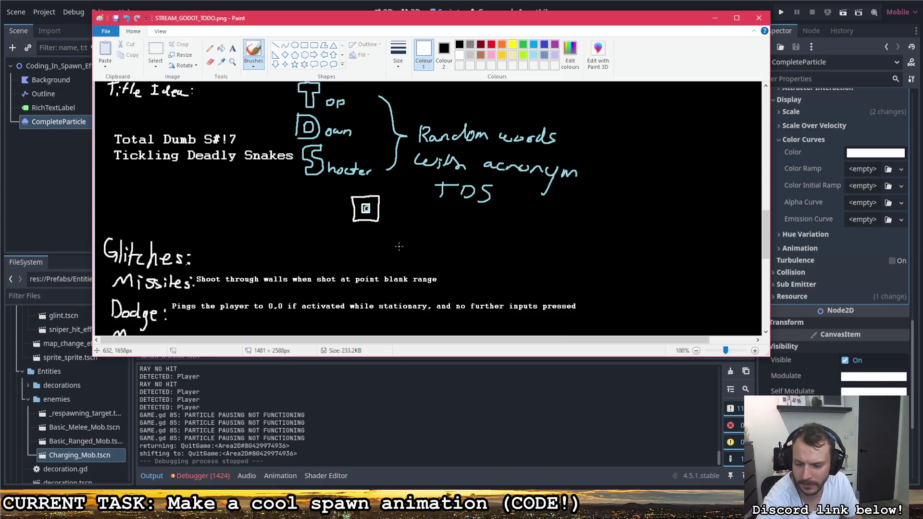
scroll(397, 244, up, 2)
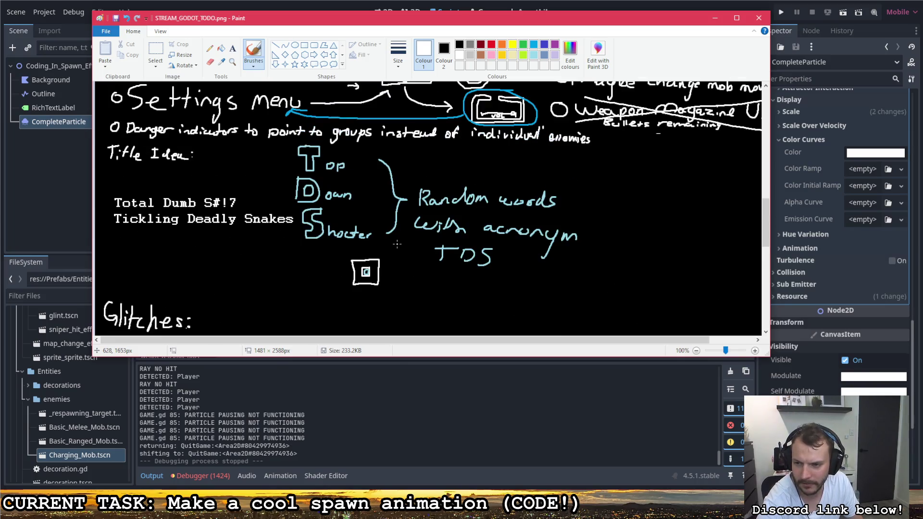
scroll(397, 243, up, 1)
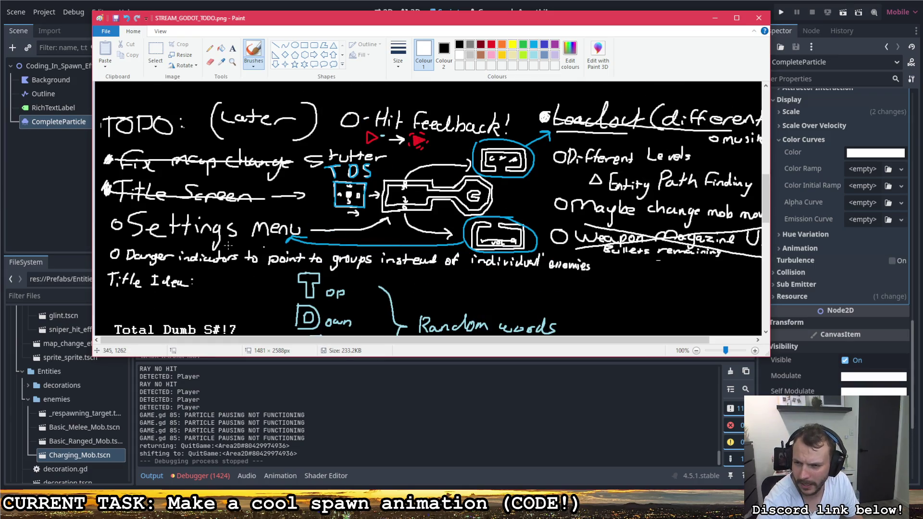
scroll(161, 247, up, 5)
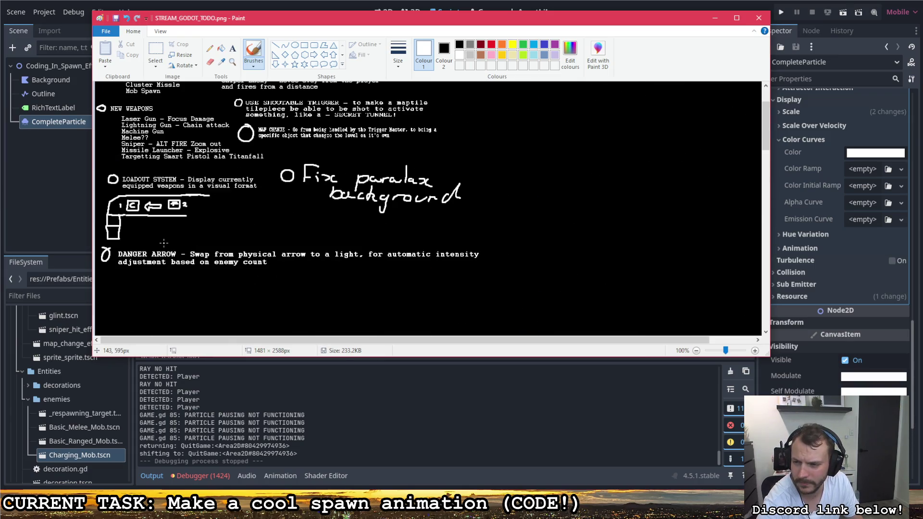
scroll(164, 242, down, 5)
scroll(162, 239, up, 1)
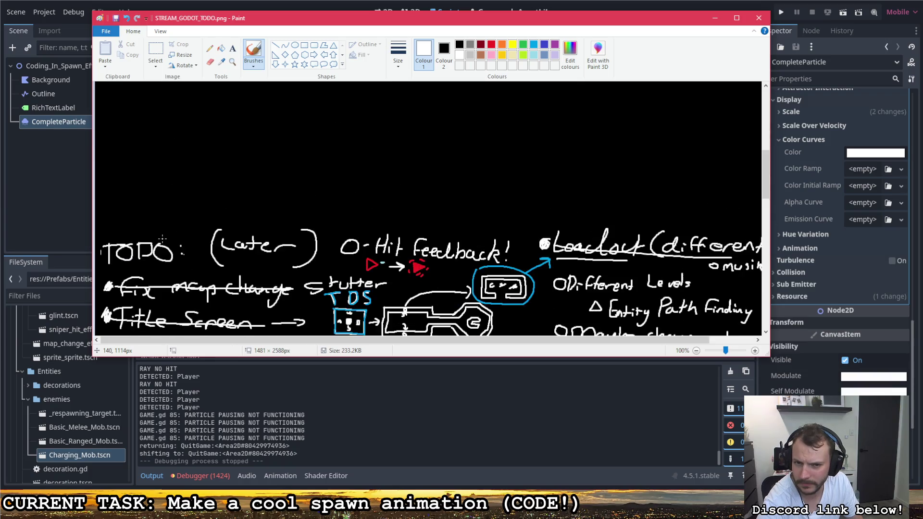
scroll(162, 239, up, 5)
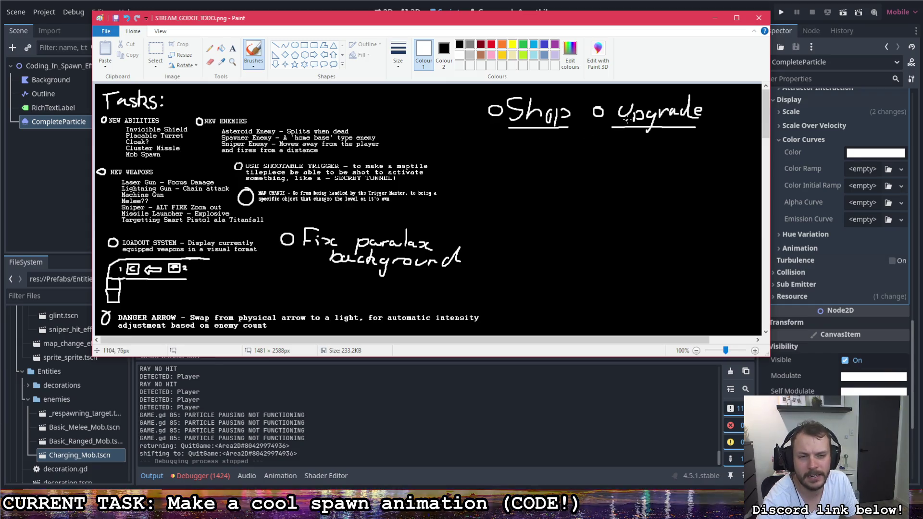
Hand-write an arch with an up-arrow under Upgrade, and 'New thing', an arrow and 'Ability' under Shop
drag(626, 153, 650, 142)
drag(646, 147, 653, 147)
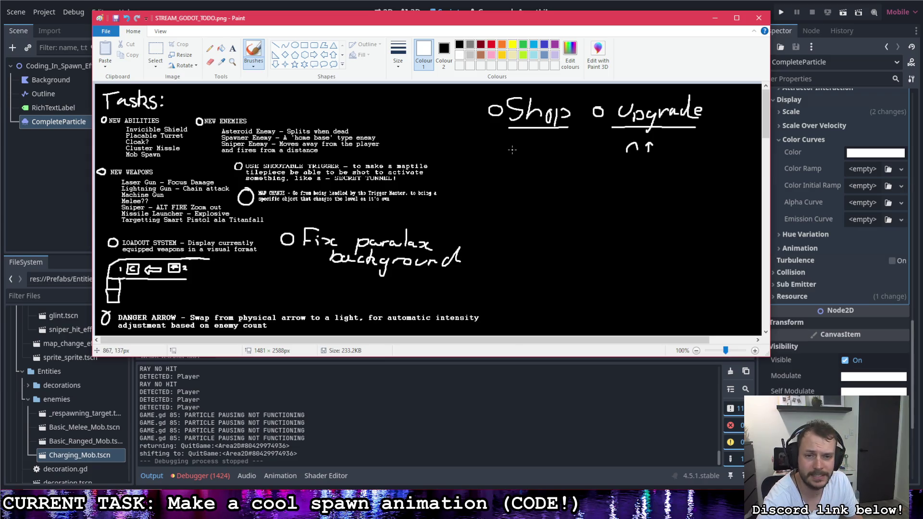
mouse_move(498, 154)
mouse_down()
mouse_move(547, 144)
mouse_move(567, 153)
mouse_move(552, 173)
mouse_up()
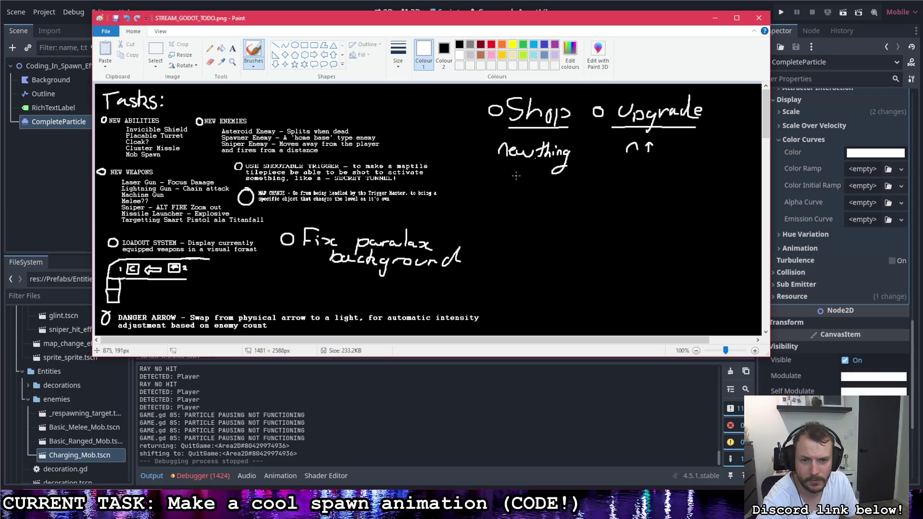
drag(511, 181, 523, 174)
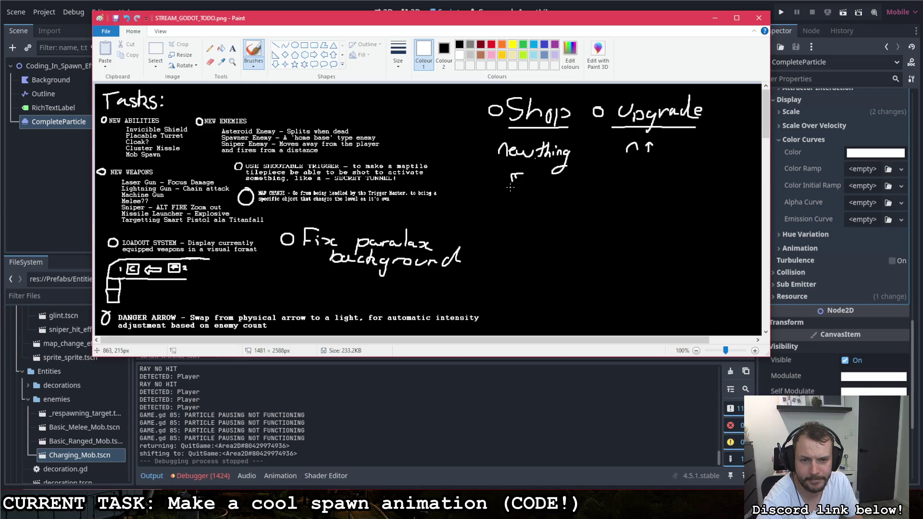
mouse_move(510, 197)
mouse_down()
mouse_move(549, 196)
mouse_move(542, 213)
mouse_up()
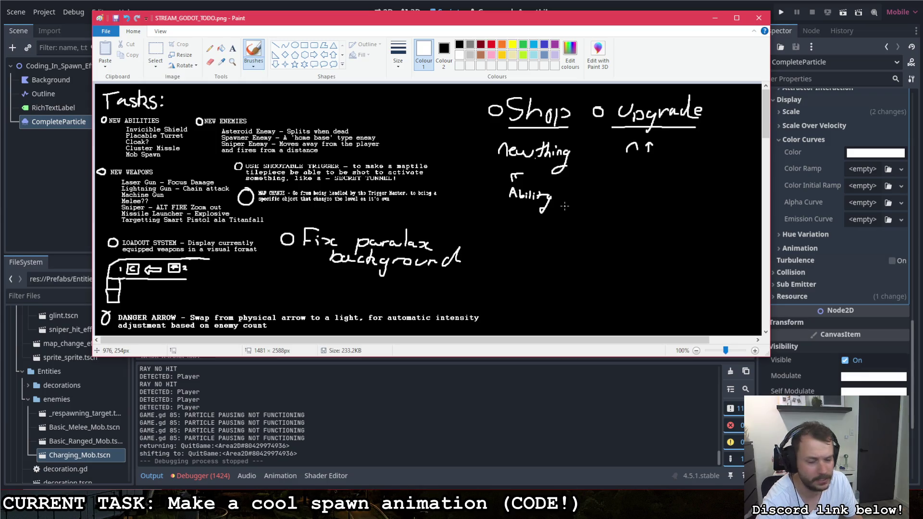